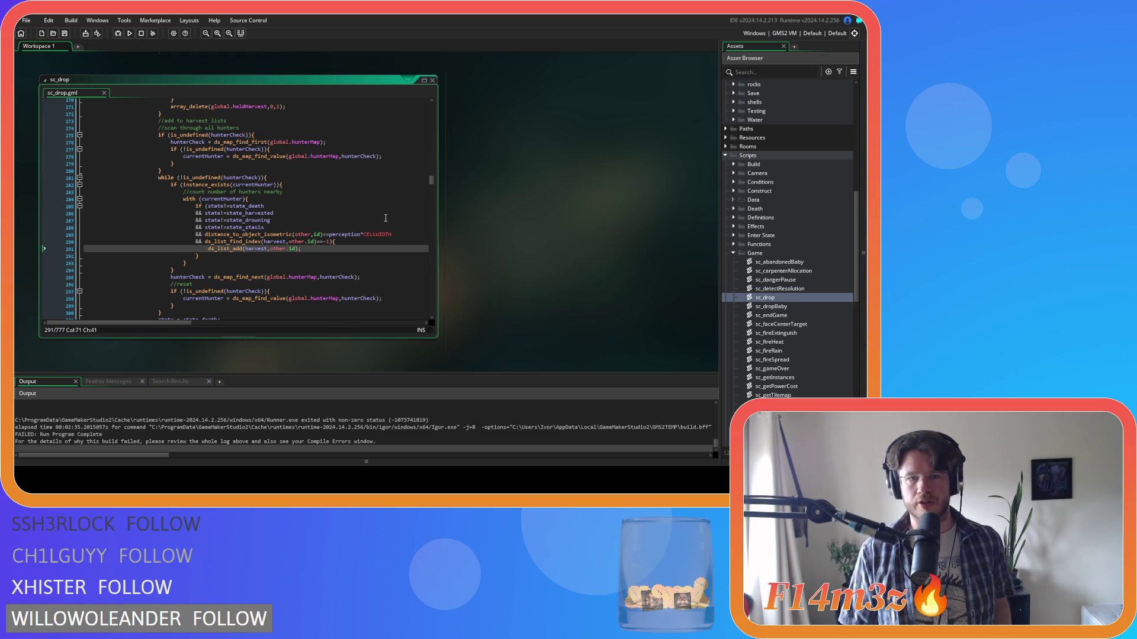
Review the state_stasis condition and the hunterCheck check on line 275 in the script
{"action": "left_click", "coordinate": [363, 229]}
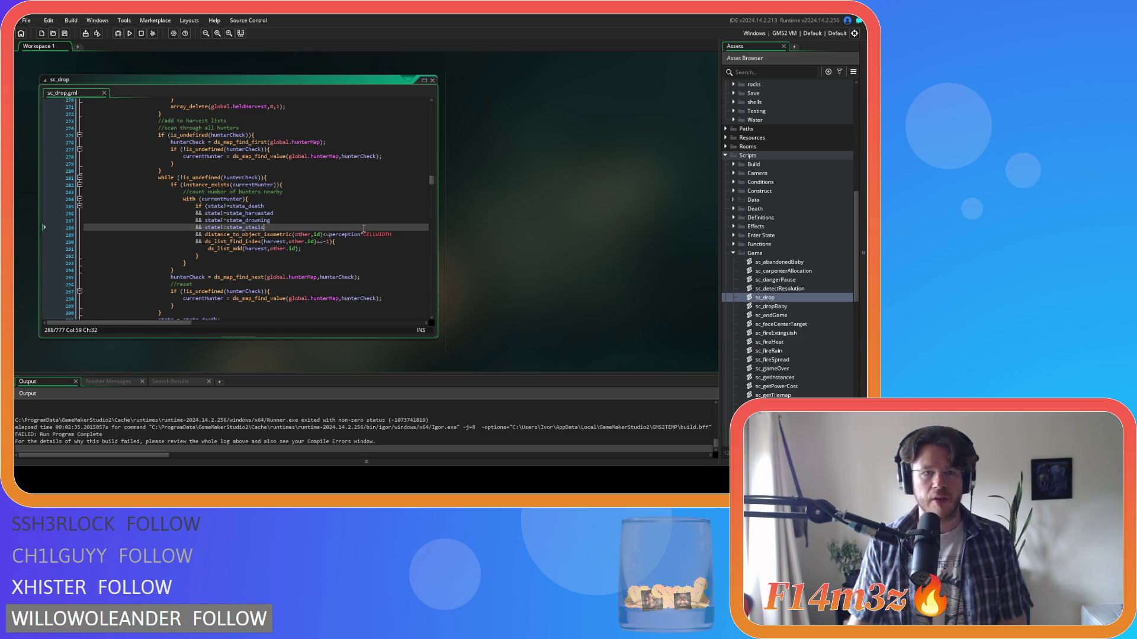
{"action": "scroll", "coordinate": [364, 228], "scroll_direction": "up", "scroll_amount": 1}
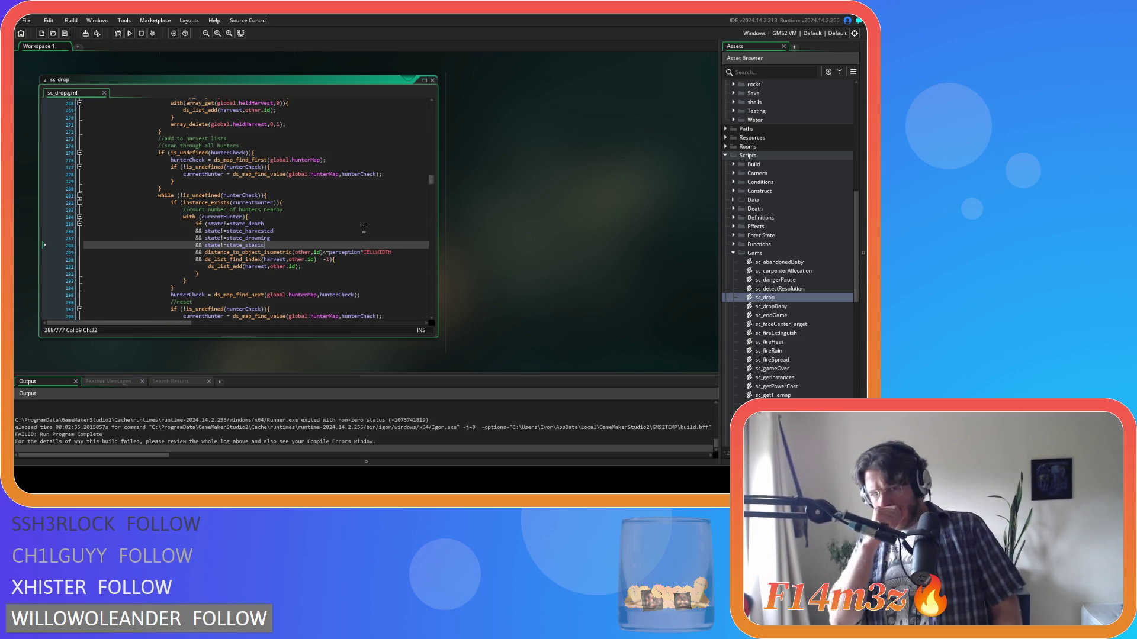
{"action": "scroll", "coordinate": [364, 229], "scroll_direction": "up", "scroll_amount": 1}
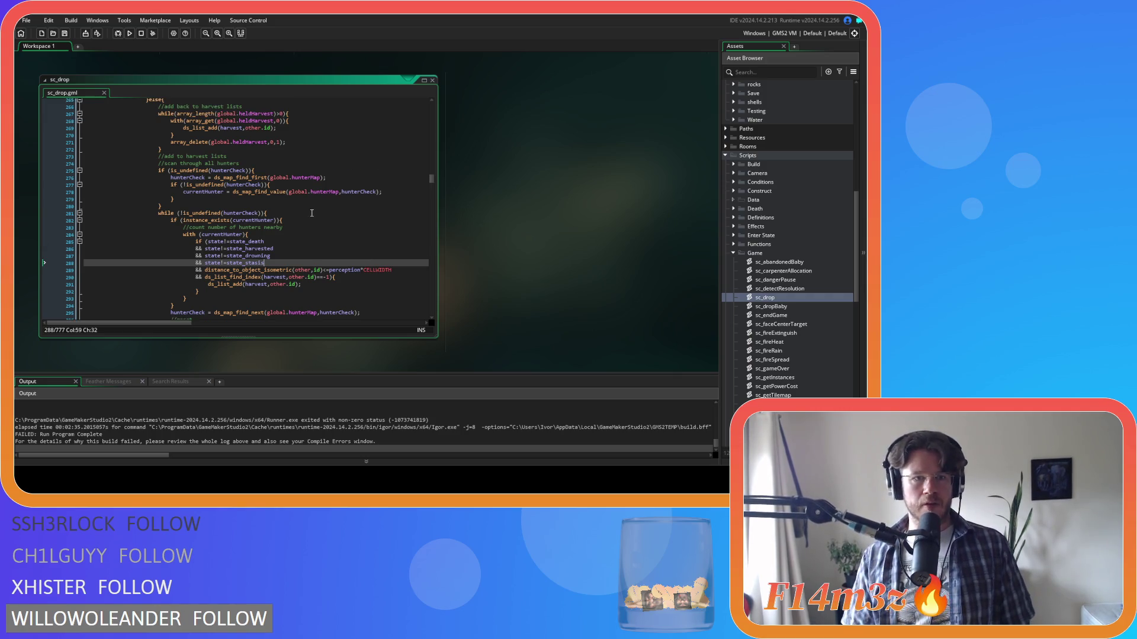
{"action": "scroll", "coordinate": [303, 217], "scroll_direction": "up", "scroll_amount": 1}
{"action": "scroll", "coordinate": [275, 241], "scroll_direction": "up", "scroll_amount": 2}
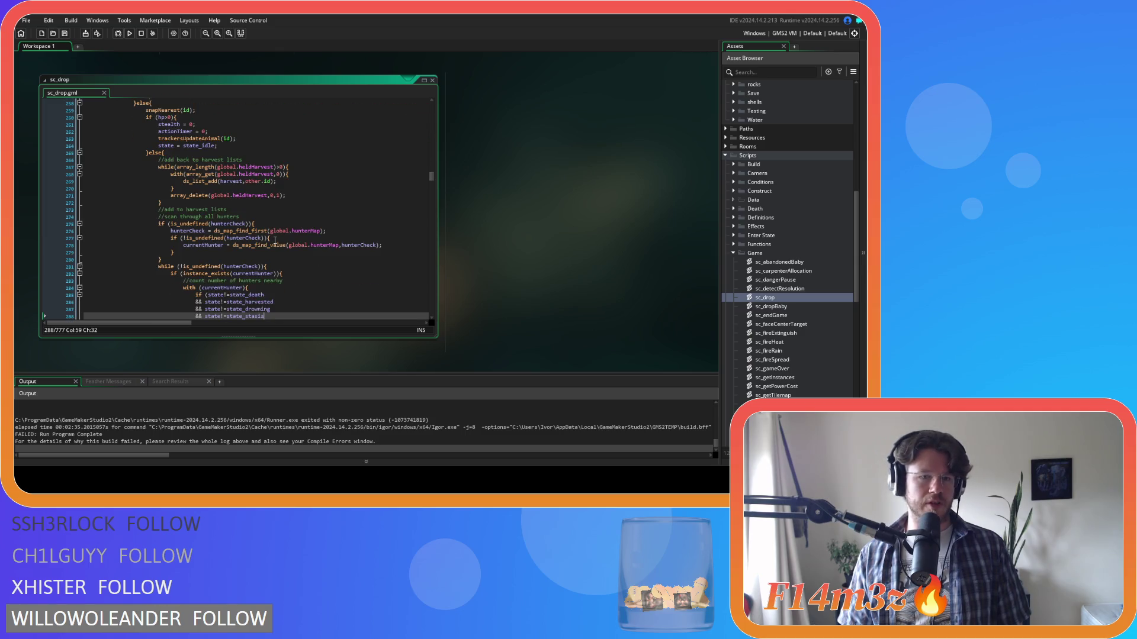
{"action": "scroll", "coordinate": [275, 240], "scroll_direction": "down", "scroll_amount": 3}
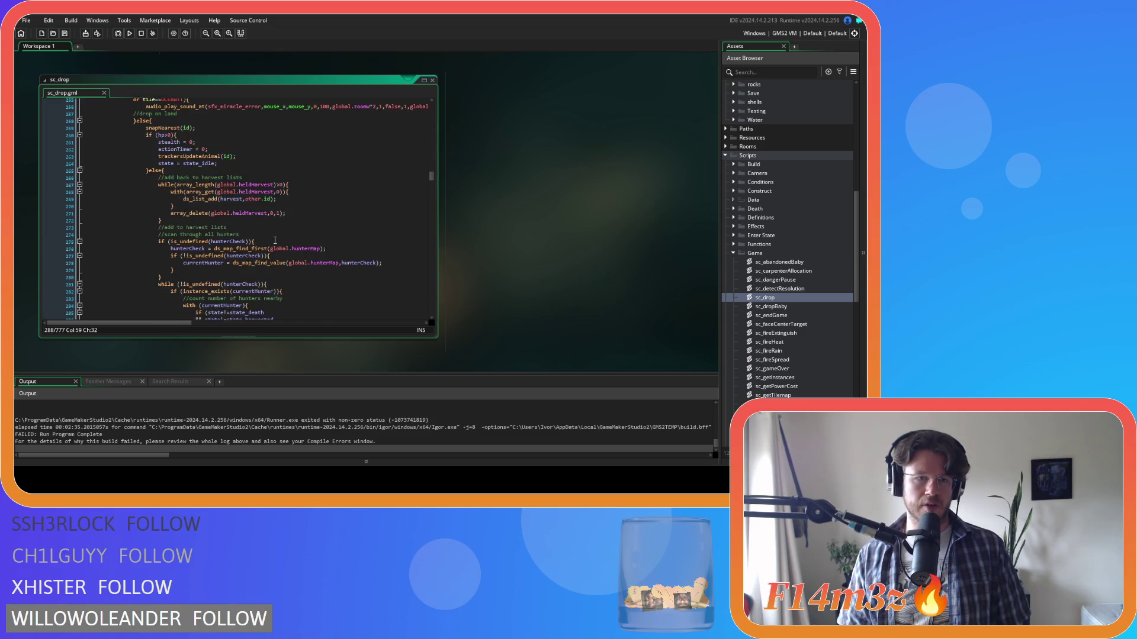
{"action": "left_click", "coordinate": [225, 189]}
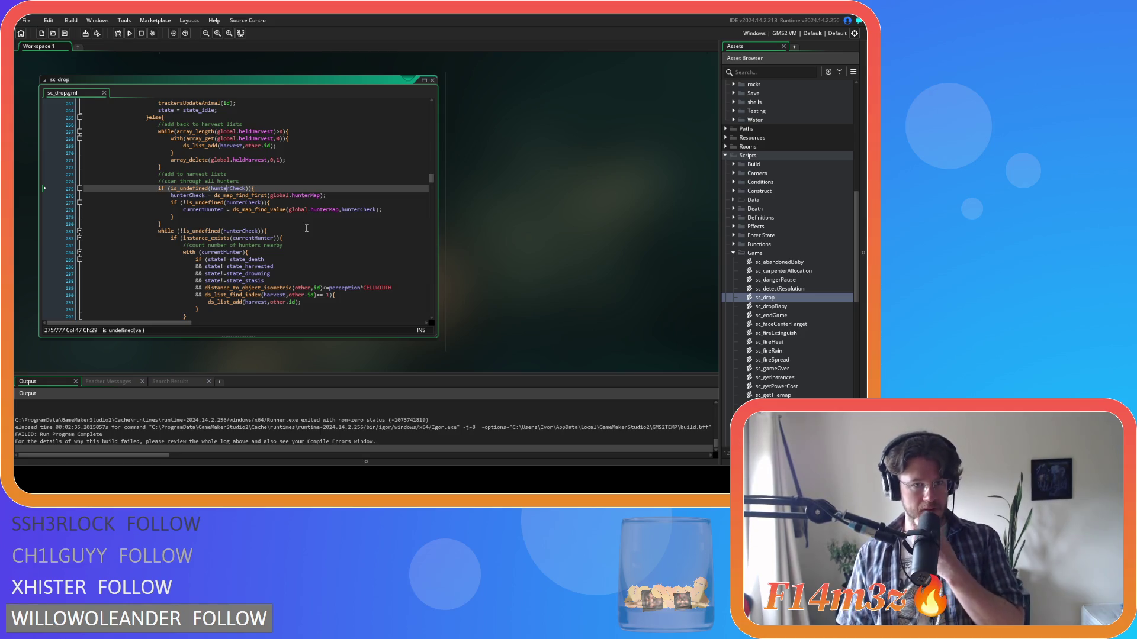
{"action": "scroll", "coordinate": [306, 228], "scroll_direction": "up", "scroll_amount": 3}
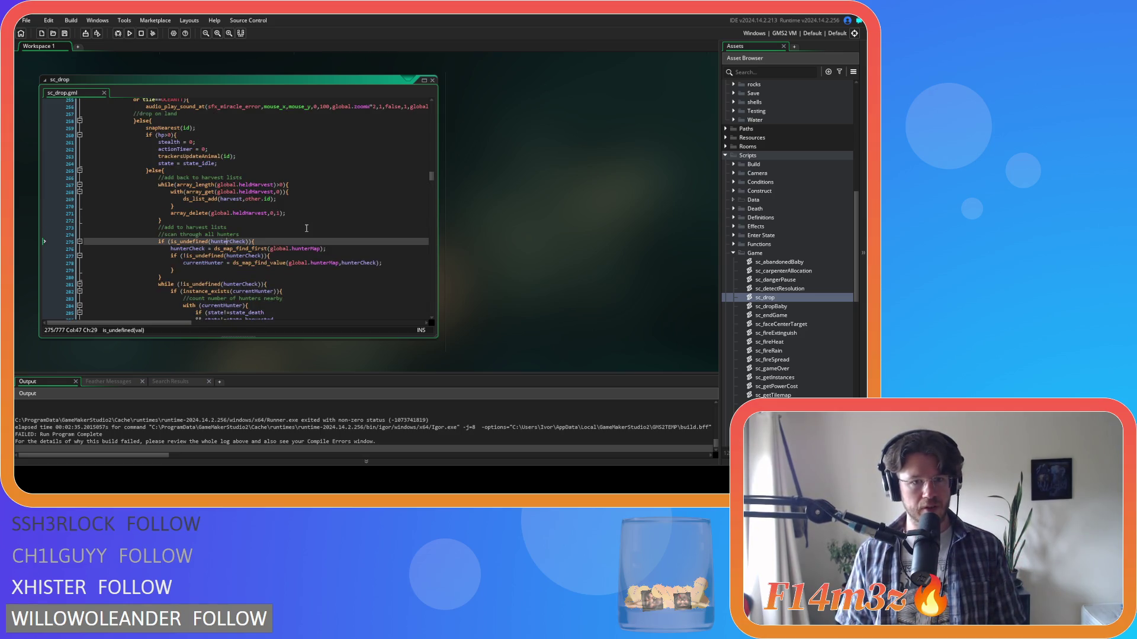
{"action": "scroll", "coordinate": [307, 228], "scroll_direction": "down", "scroll_amount": 1}
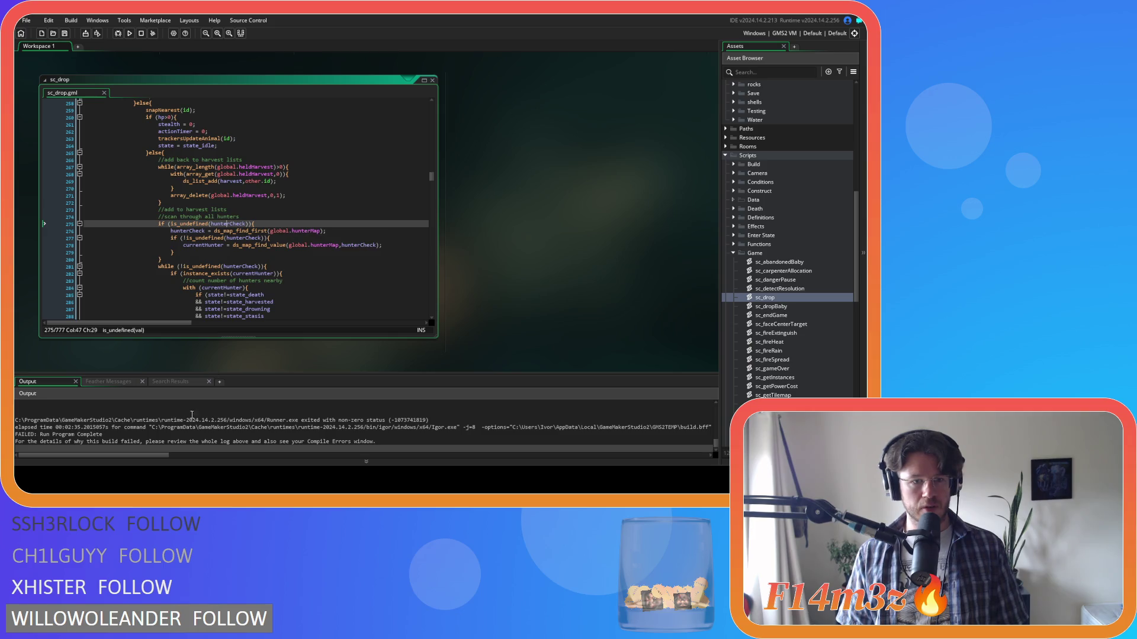
{"action": "scroll", "coordinate": [182, 434], "scroll_direction": "up", "scroll_amount": 3}
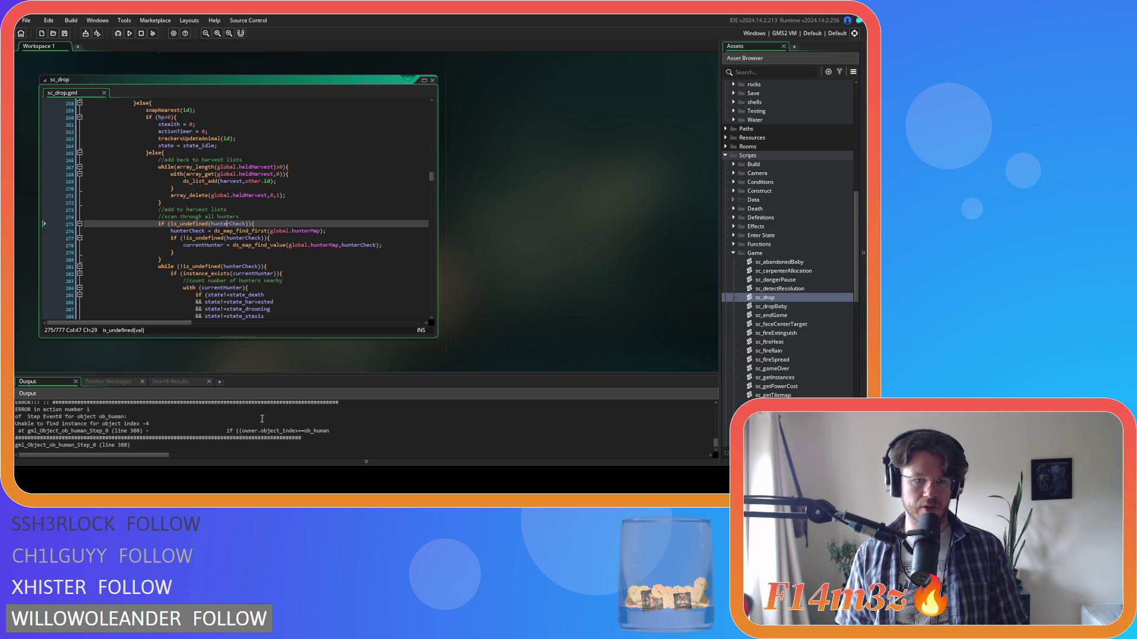
{"action": "scroll", "coordinate": [281, 273], "scroll_direction": "down", "scroll_amount": 1}
{"action": "scroll", "coordinate": [281, 271], "scroll_direction": "down", "scroll_amount": 1}
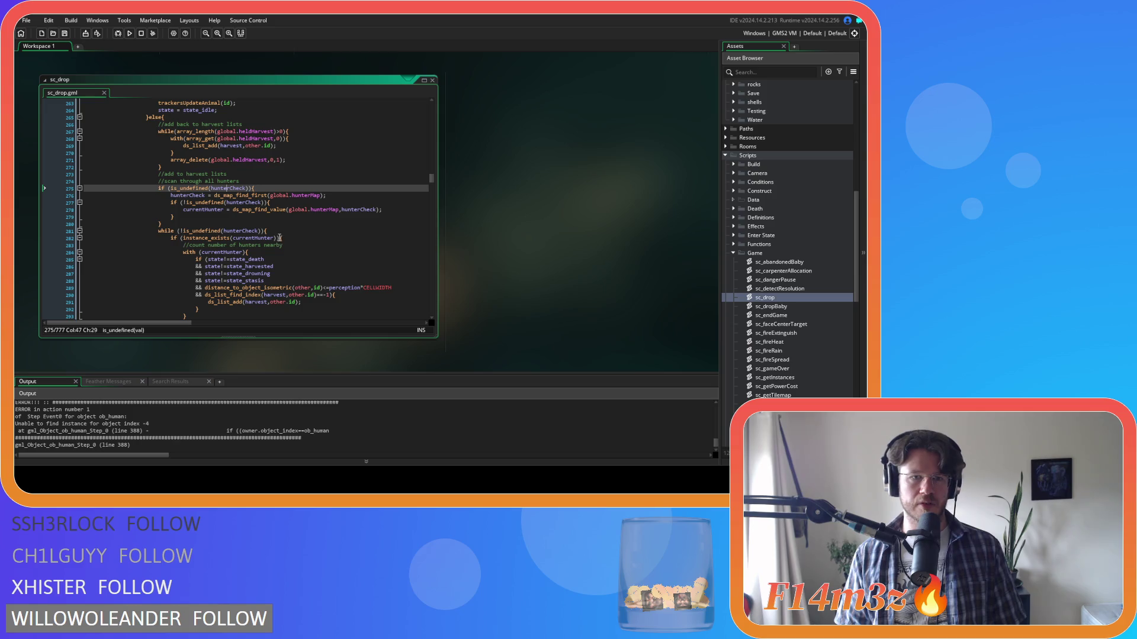
{"action": "scroll", "coordinate": [289, 232], "scroll_direction": "up", "scroll_amount": 1}
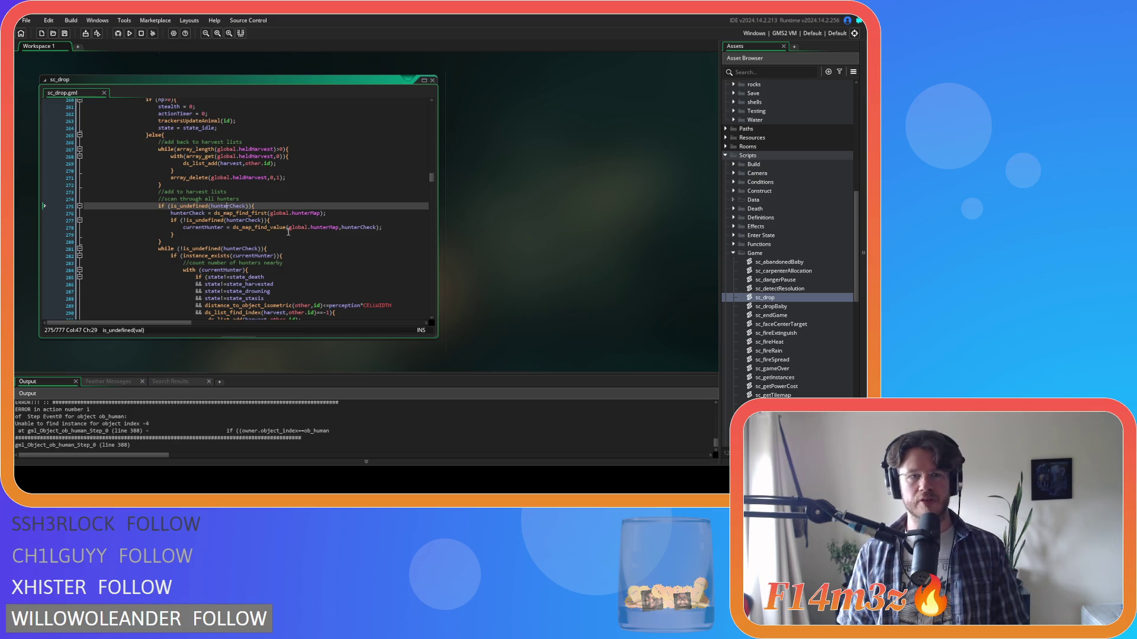
{"action": "scroll", "coordinate": [289, 232], "scroll_direction": "up", "scroll_amount": 2}
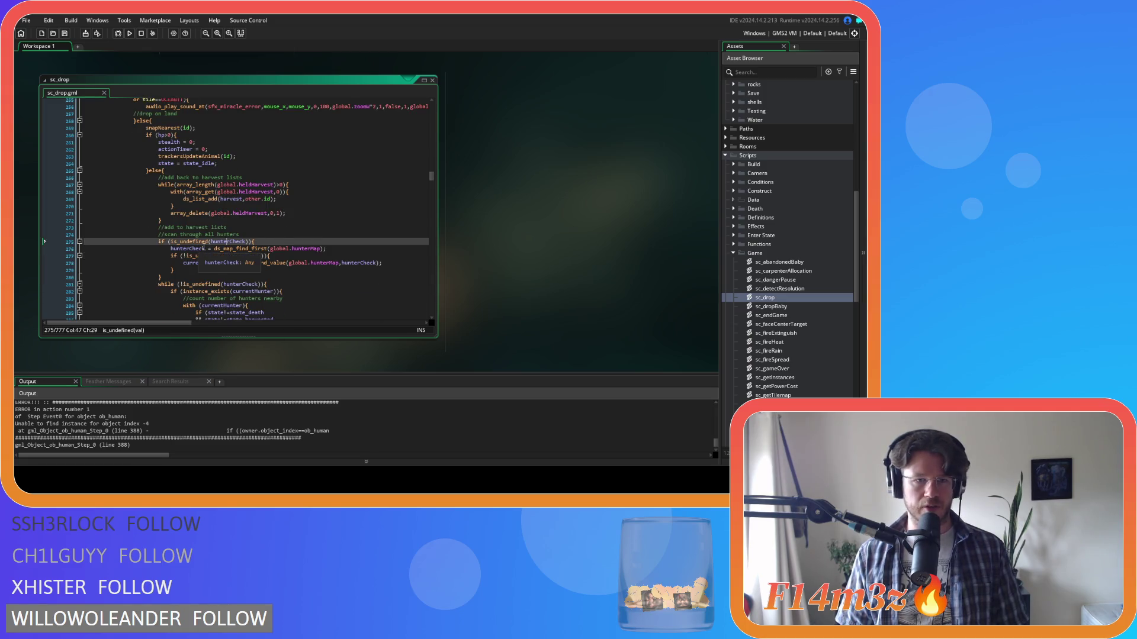
{"action": "scroll", "coordinate": [218, 242], "scroll_direction": "up", "scroll_amount": 2}
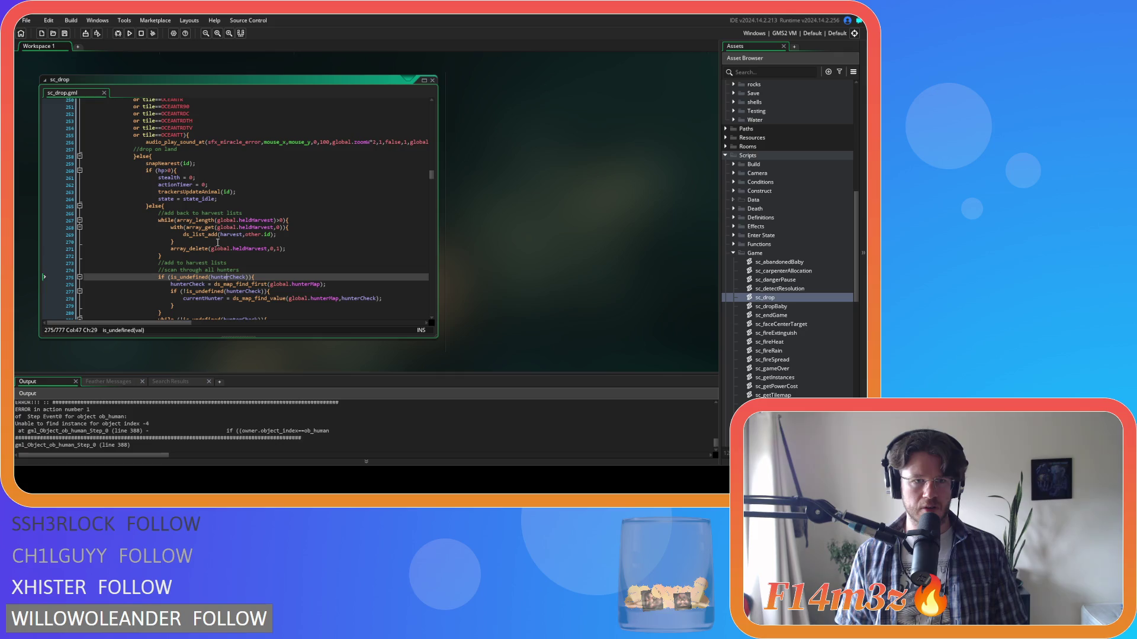
{"action": "scroll", "coordinate": [218, 242], "scroll_direction": "up", "scroll_amount": 10}
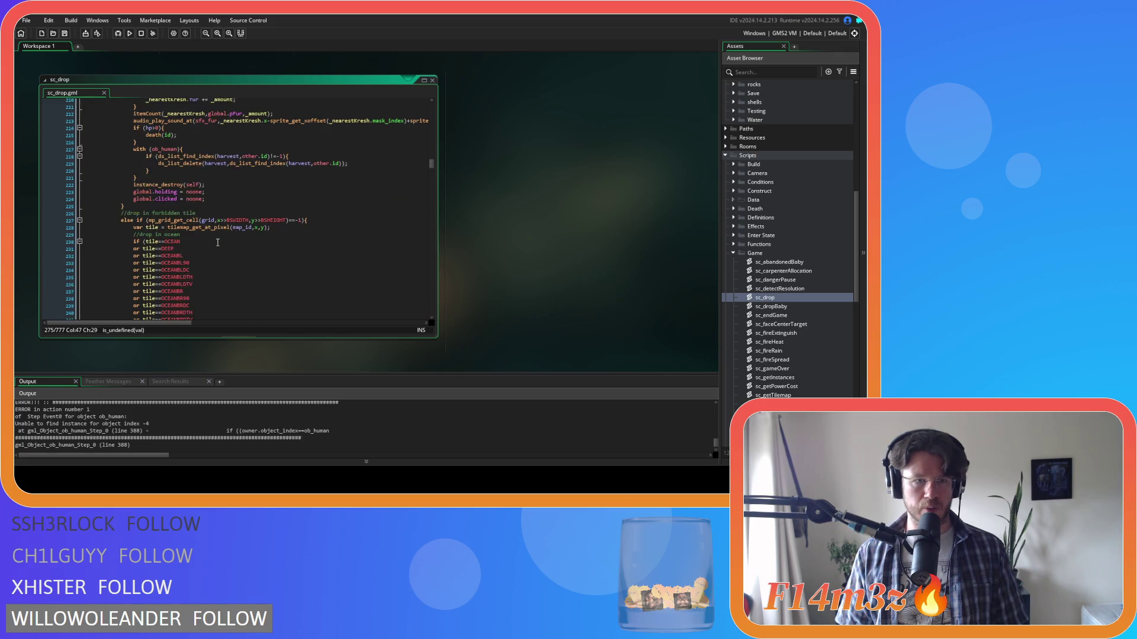
{"action": "scroll", "coordinate": [248, 253], "scroll_direction": "up", "scroll_amount": 20}
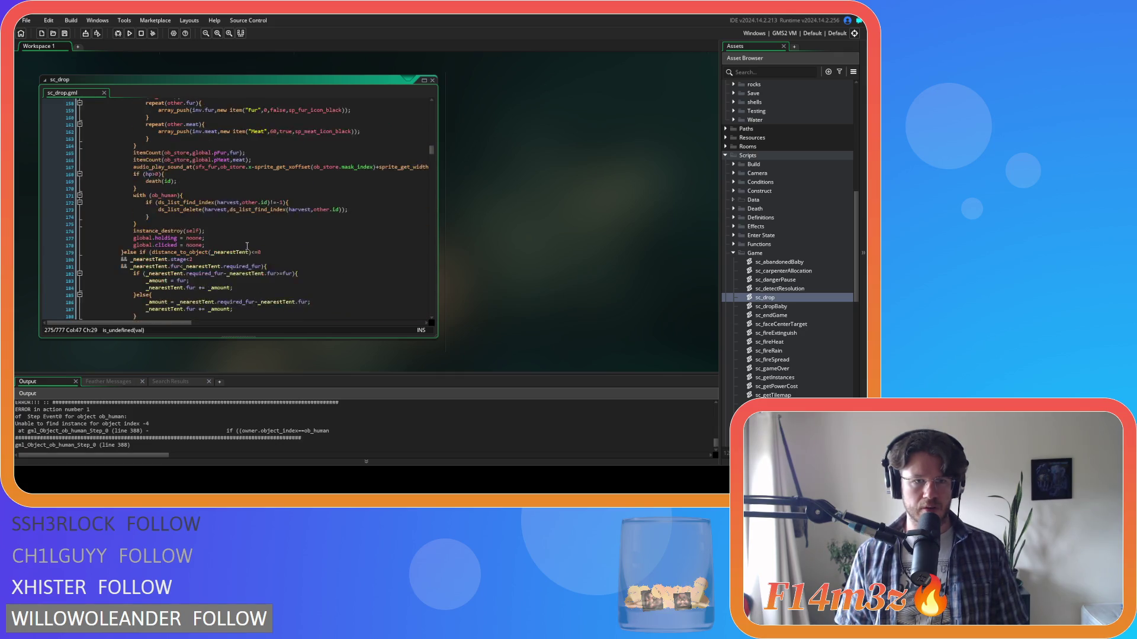
{"action": "scroll", "coordinate": [248, 253], "scroll_direction": "up", "scroll_amount": 20}
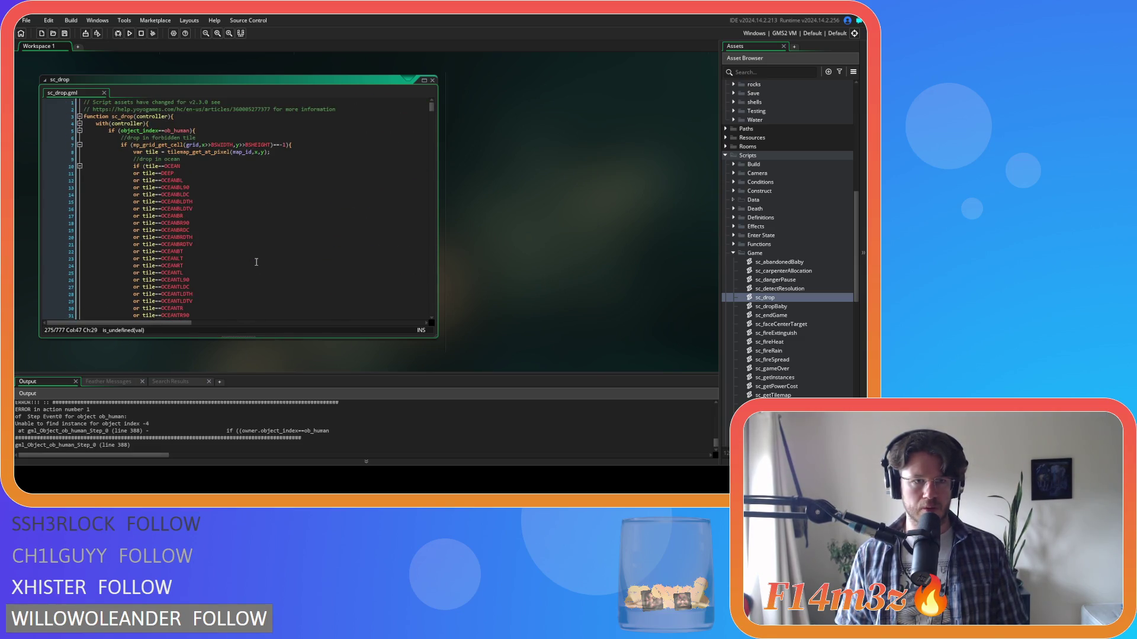
{"action": "scroll", "coordinate": [256, 261], "scroll_direction": "down", "scroll_amount": 20}
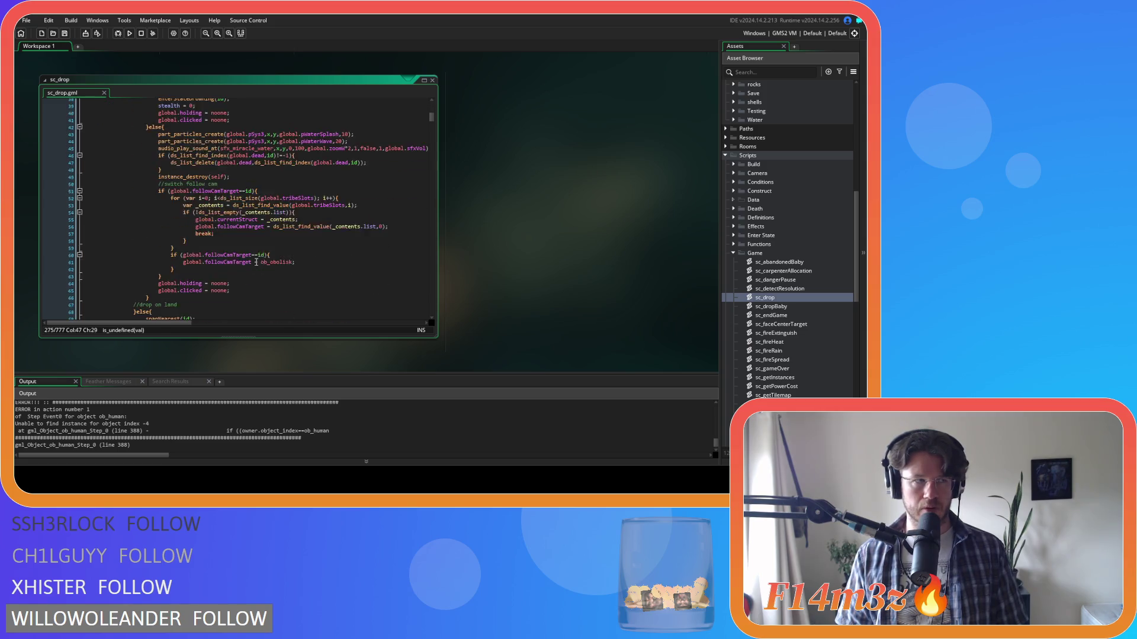
{"action": "scroll", "coordinate": [260, 245], "scroll_direction": "down", "scroll_amount": 20}
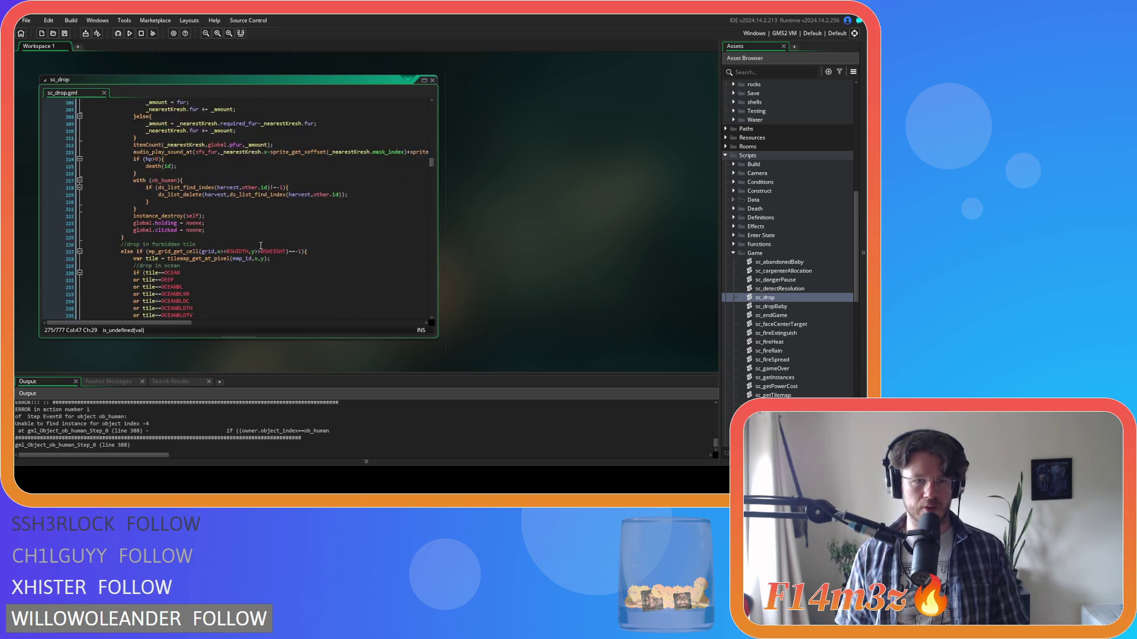
{"action": "scroll", "coordinate": [261, 245], "scroll_direction": "down", "scroll_amount": 2}
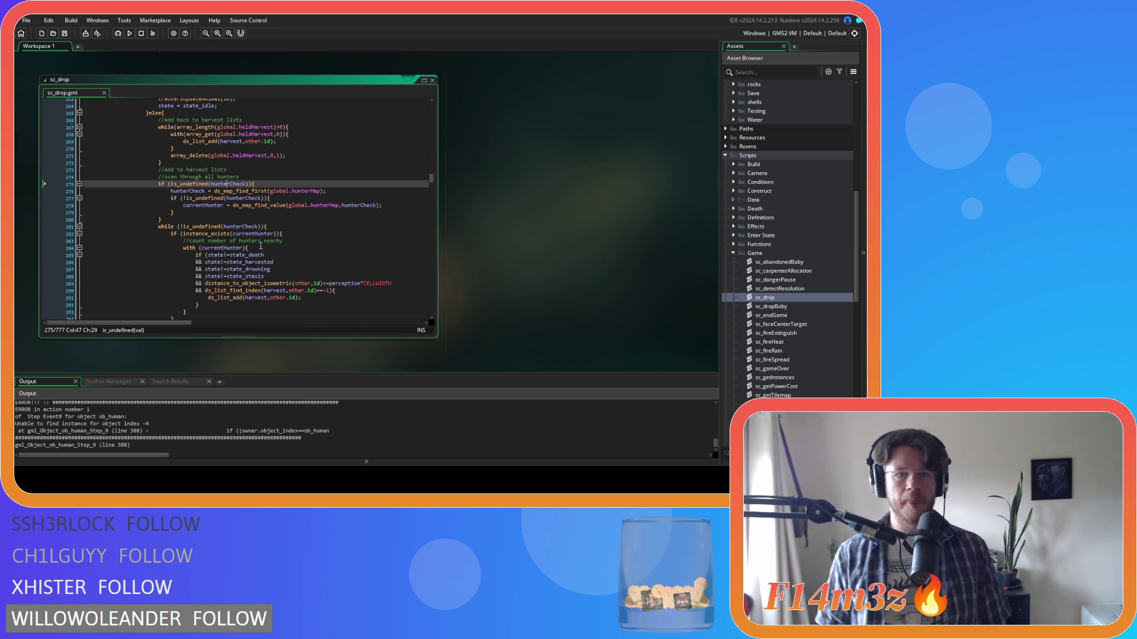
{"action": "scroll", "coordinate": [257, 219], "scroll_direction": "up", "scroll_amount": 3}
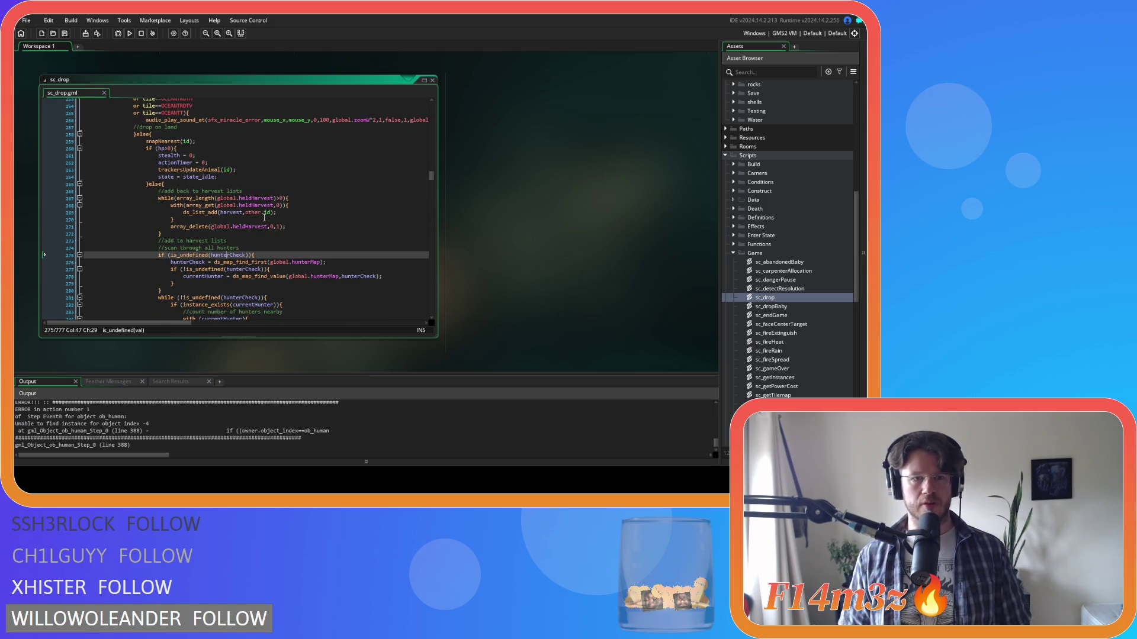
{"action": "scroll", "coordinate": [249, 247], "scroll_direction": "down", "scroll_amount": 3}
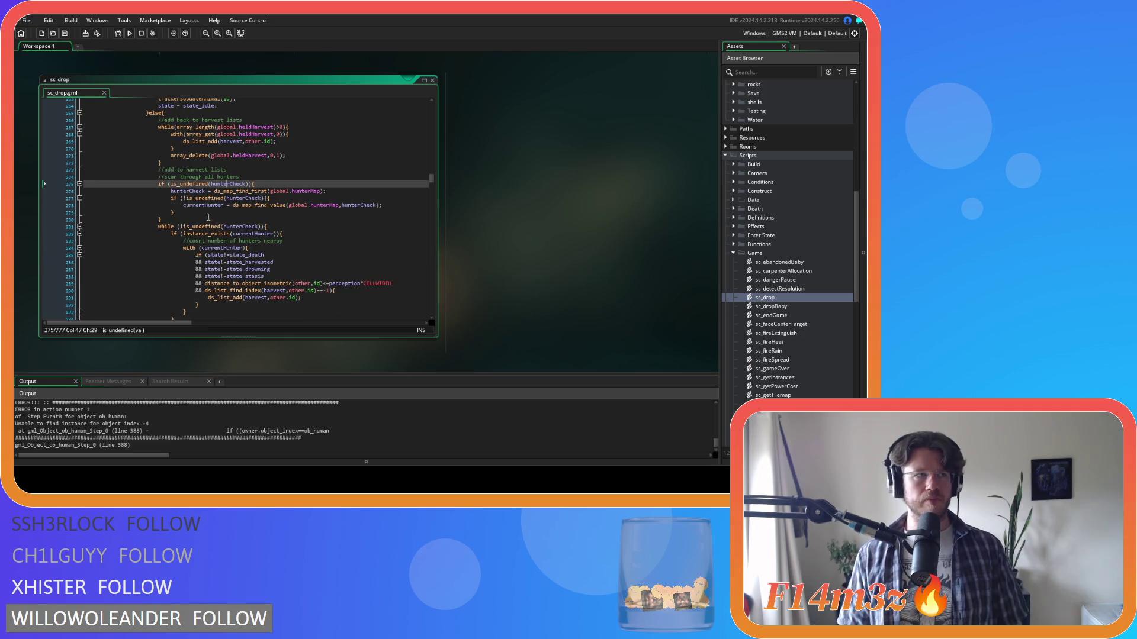
Declare hunterCheck and 'var currentHunter = noone;' above the hunterCheck check, then save the script
{"action": "left_click", "coordinate": [224, 185]}
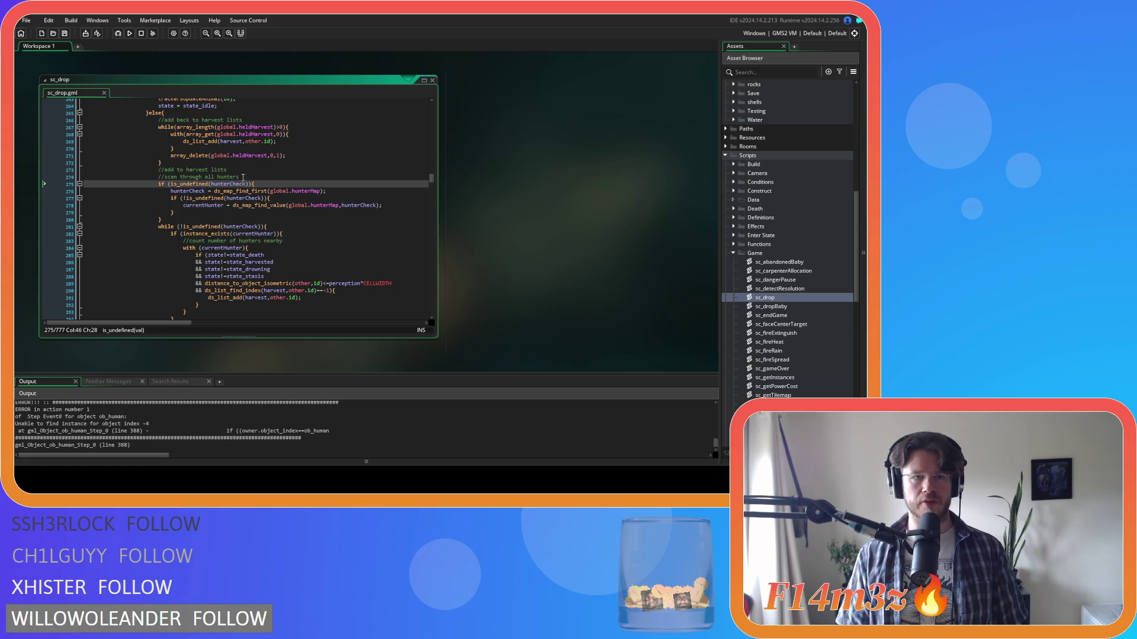
{"action": "scroll", "coordinate": [253, 177], "scroll_direction": "down", "scroll_amount": 2}
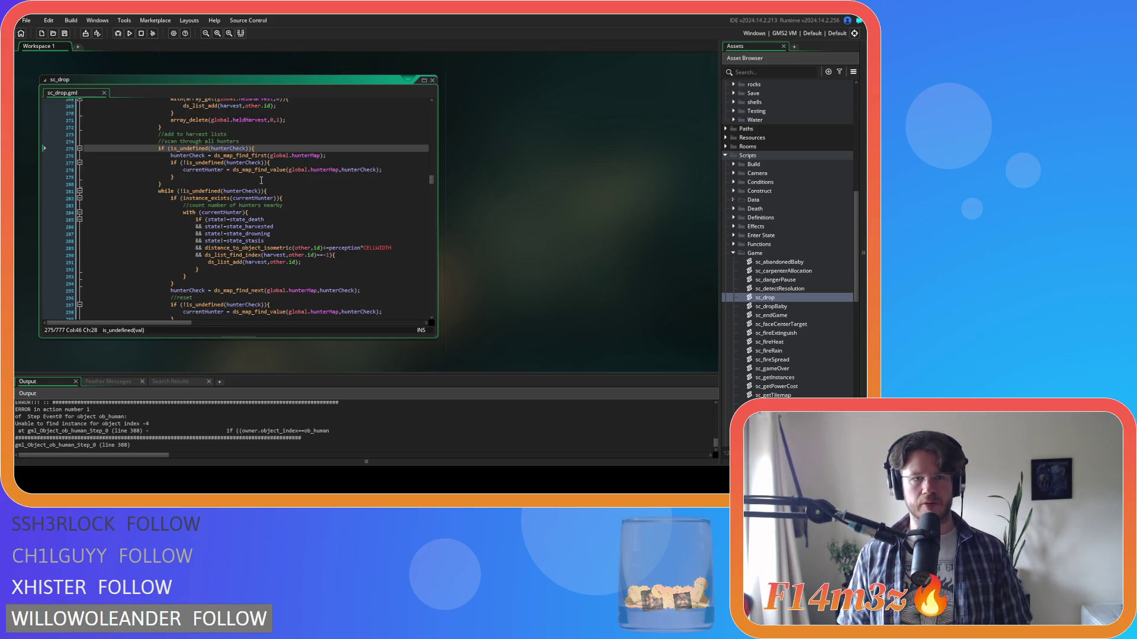
{"action": "left_click", "coordinate": [264, 142]}
{"action": "key", "text": "Return"}
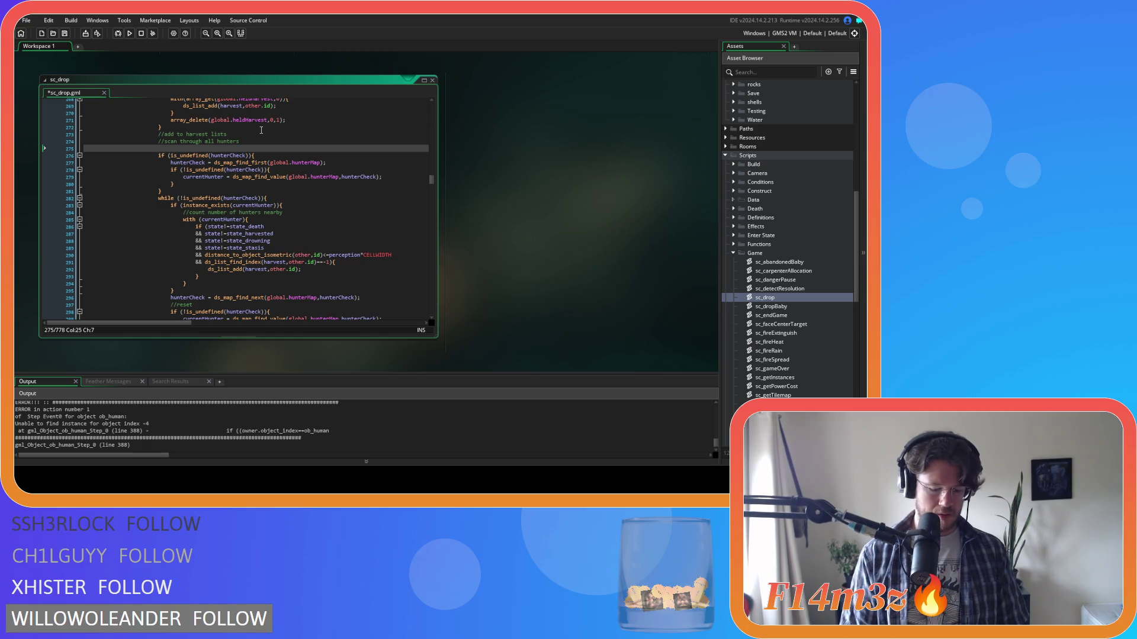
{"action": "type", "text": "varHunter"}
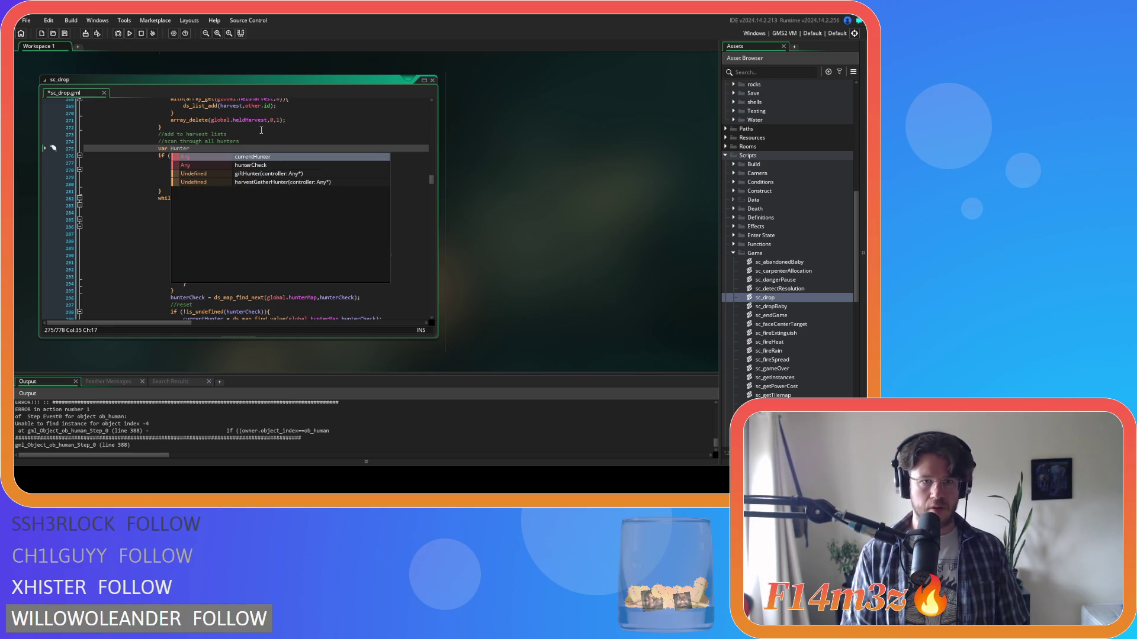
{"action": "key", "text": "Down"}
{"action": "key", "text": "Return"}
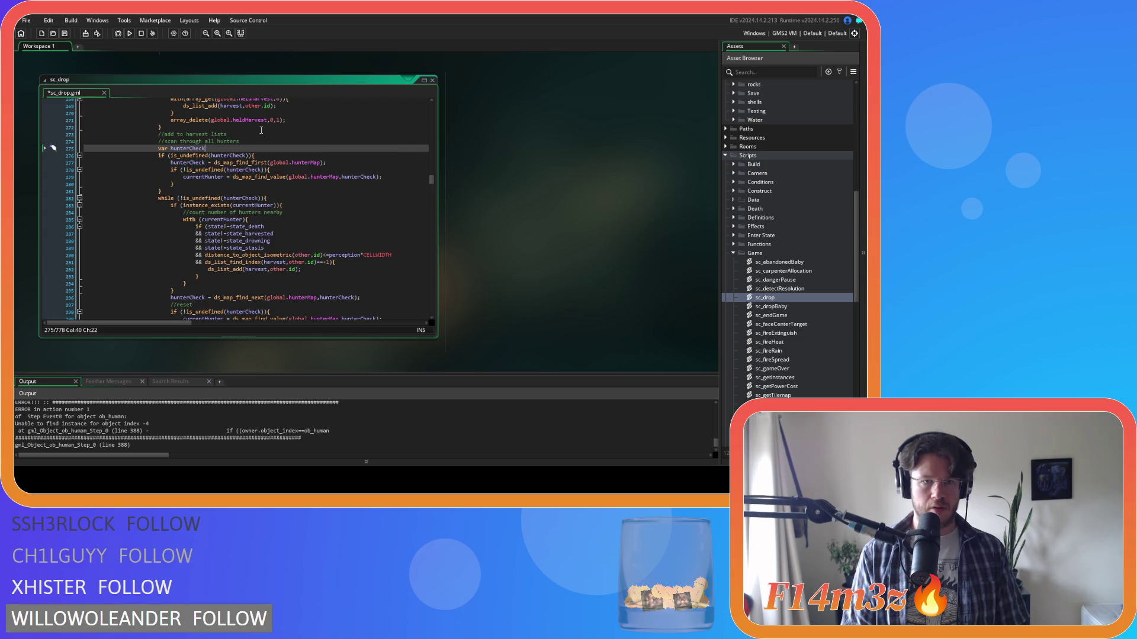
{"action": "type", "text": " = 0;"}
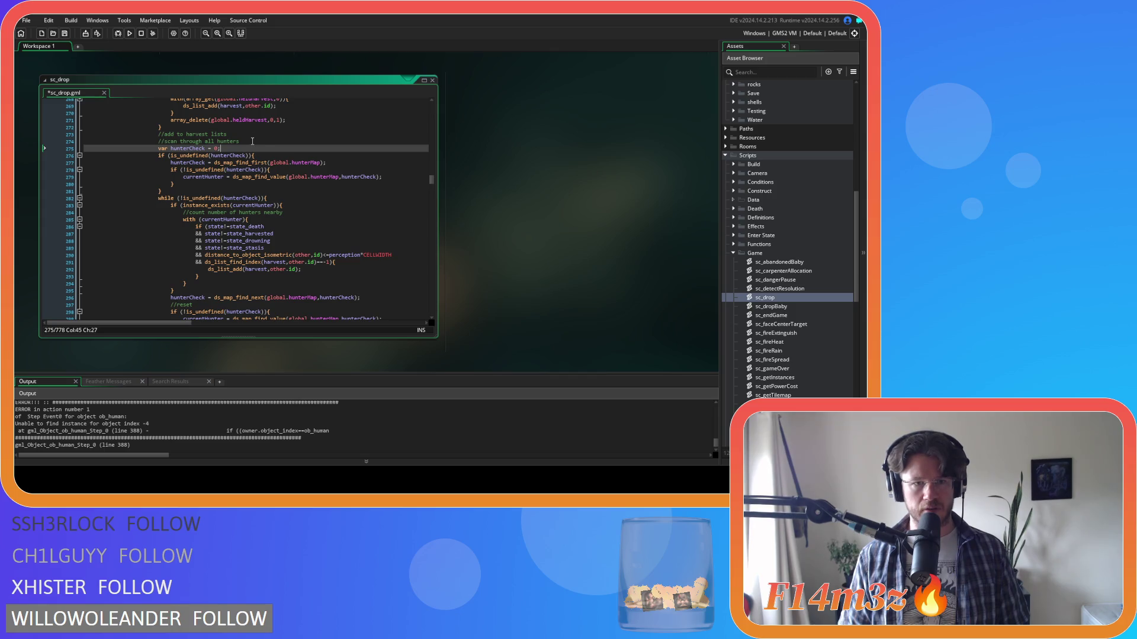
{"action": "key", "text": "Return"}
{"action": "type", "text": "var current"}
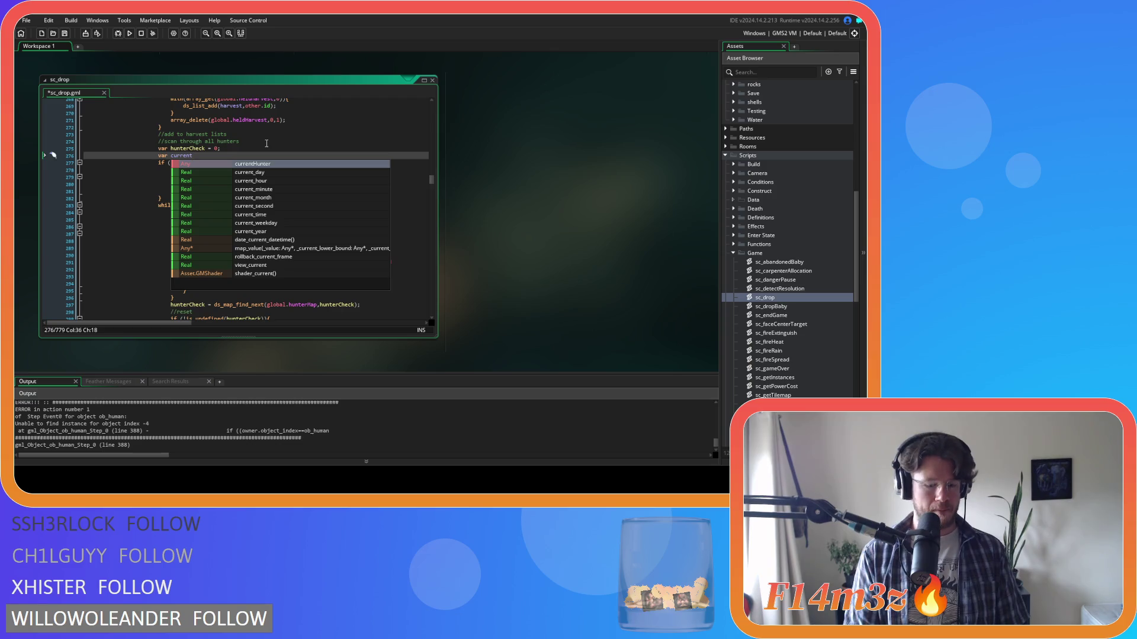
{"action": "type", "text": "Hunter = noone;"}
{"action": "key", "text": "ctrl+s"}
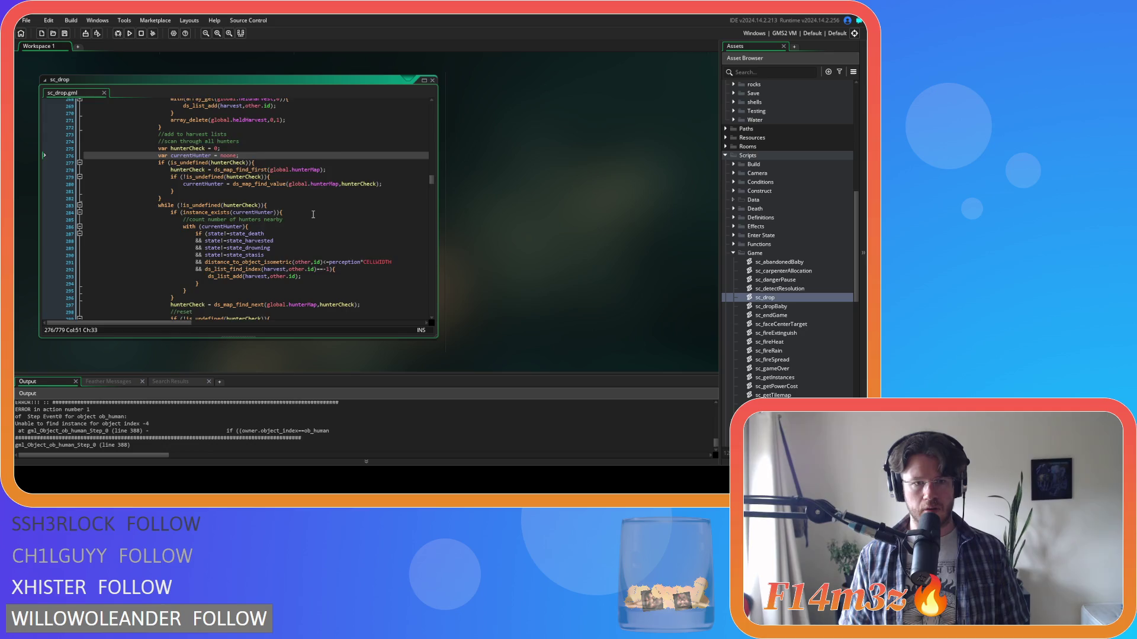
{"action": "scroll", "coordinate": [313, 214], "scroll_direction": "down", "scroll_amount": 3}
{"action": "scroll", "coordinate": [313, 214], "scroll_direction": "up", "scroll_amount": 4}
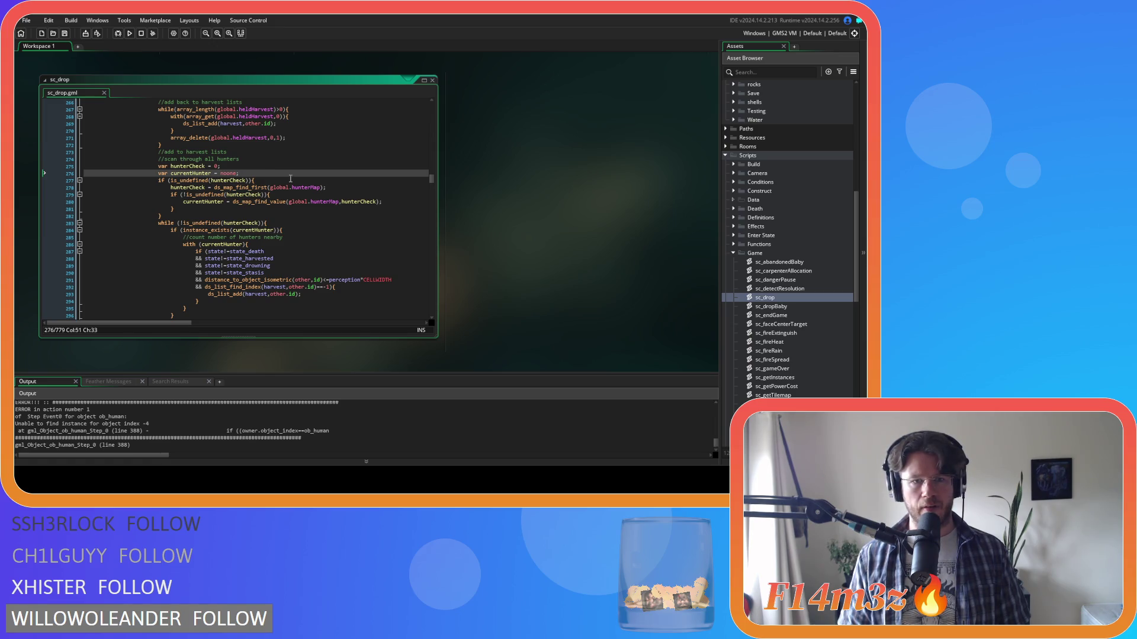
{"action": "scroll", "coordinate": [290, 179], "scroll_direction": "down", "scroll_amount": 1}
{"action": "scroll", "coordinate": [290, 178], "scroll_direction": "up", "scroll_amount": 1}
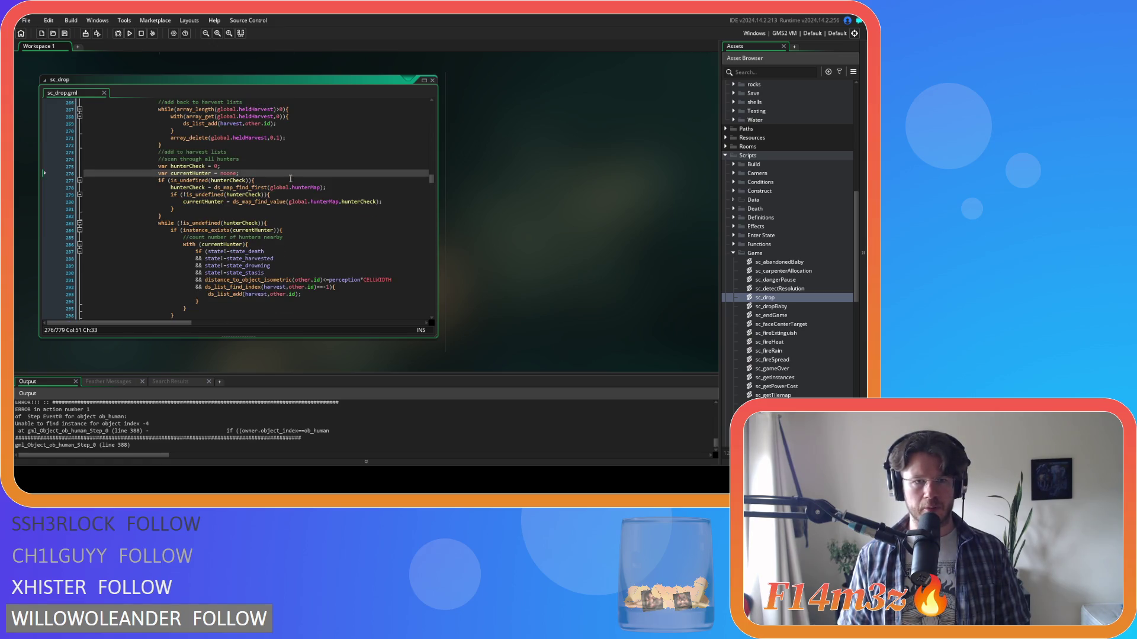
{"action": "scroll", "coordinate": [290, 179], "scroll_direction": "down", "scroll_amount": 1}
{"action": "scroll", "coordinate": [290, 179], "scroll_direction": "up", "scroll_amount": 1}
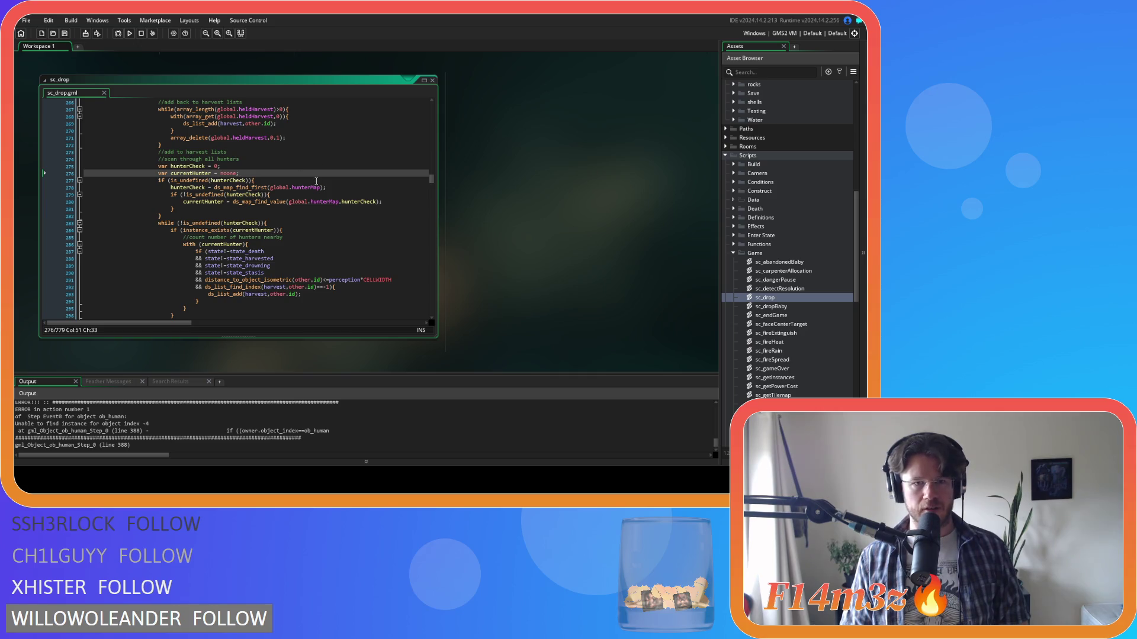
{"action": "scroll", "coordinate": [343, 211], "scroll_direction": "down", "scroll_amount": 2}
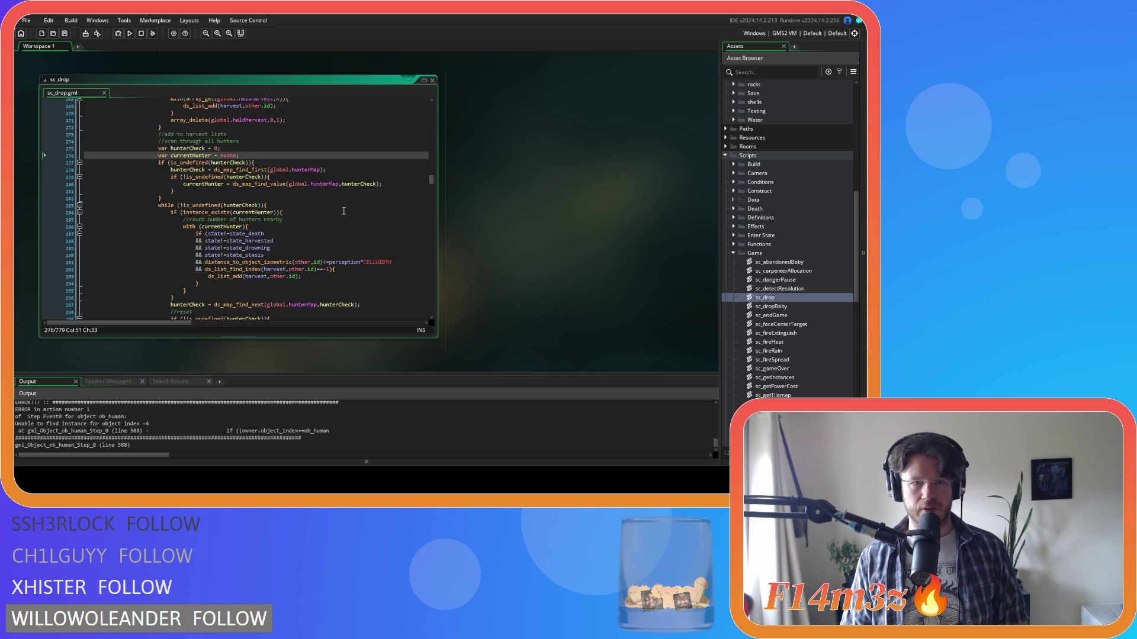
{"action": "scroll", "coordinate": [343, 210], "scroll_direction": "down", "scroll_amount": 1}
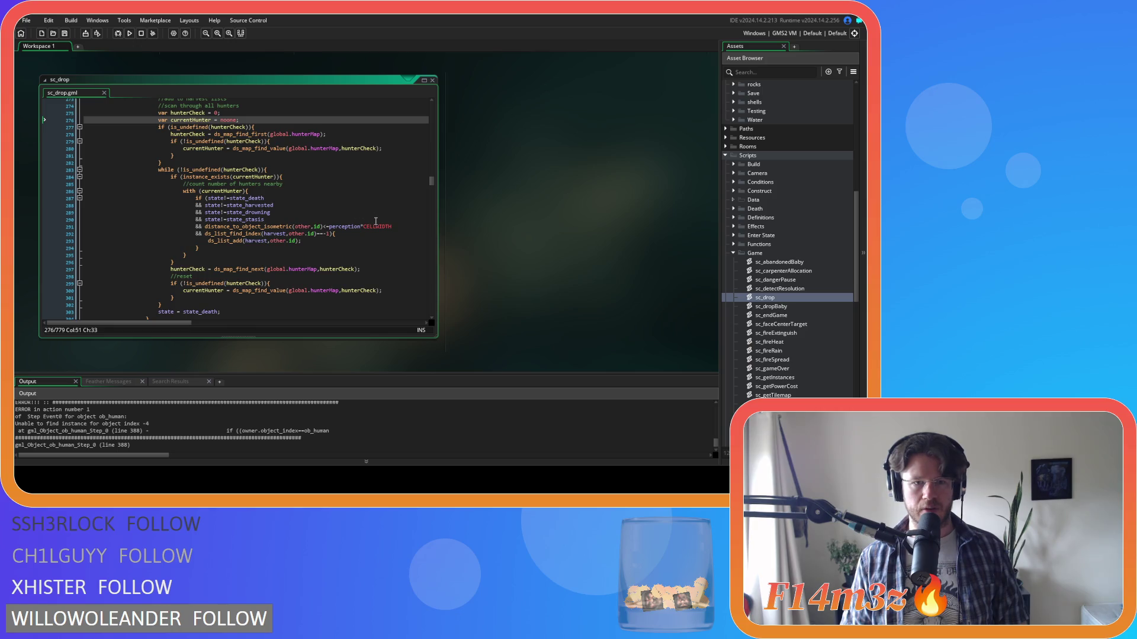
{"action": "scroll", "coordinate": [376, 221], "scroll_direction": "up", "scroll_amount": 3}
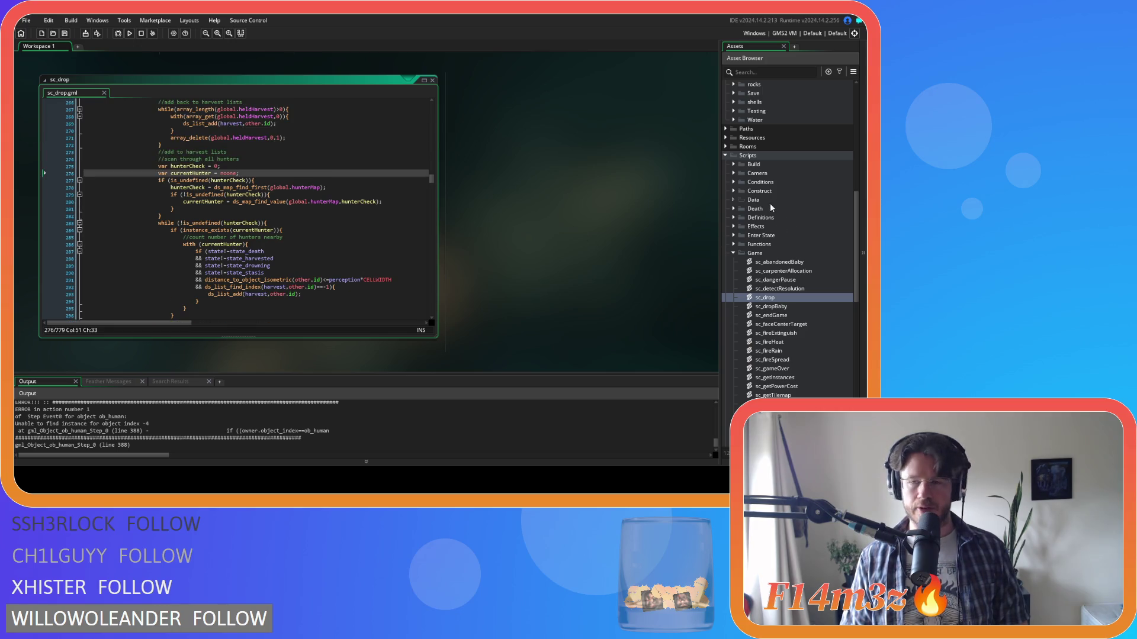
{"action": "scroll", "coordinate": [764, 208], "scroll_direction": "up", "scroll_amount": 10}
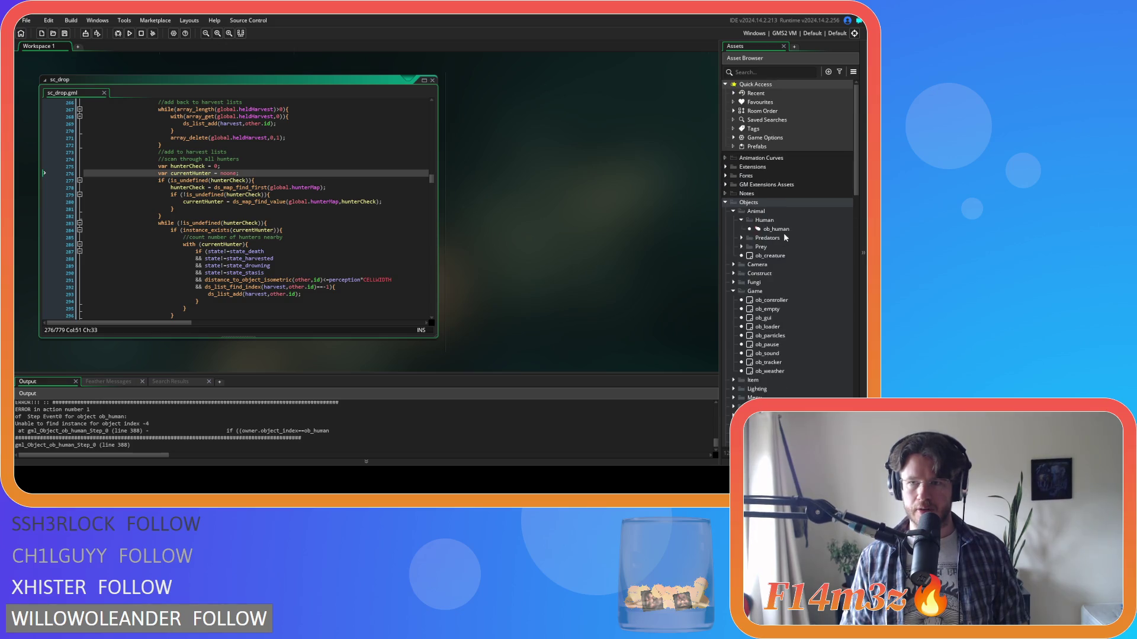
In ob_human's Step event, prefix the line 732 owner check with instance_exists(owner) &&
{"action": "left_click", "coordinate": [785, 231]}
{"action": "double_click", "coordinate": [786, 231]}
{"action": "left_click", "coordinate": [534, 182]}
{"action": "left_click", "coordinate": [492, 176]}
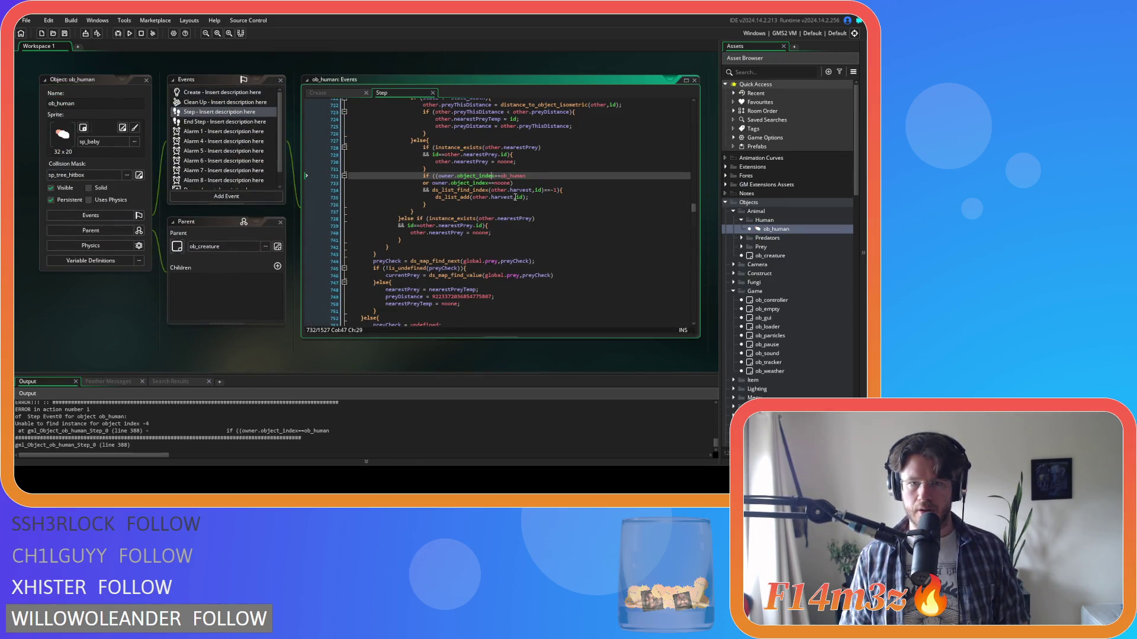
{"action": "left_click", "coordinate": [437, 176]}
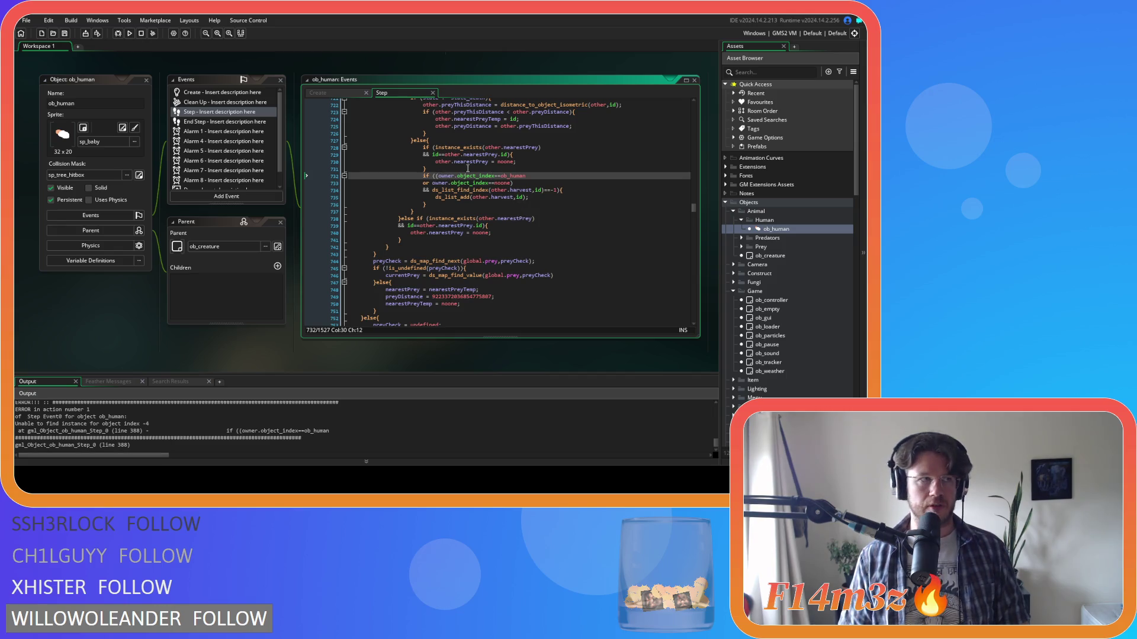
{"action": "type", "text": "("}
{"action": "key", "text": "Return"}
{"action": "type", "text": "&&"}
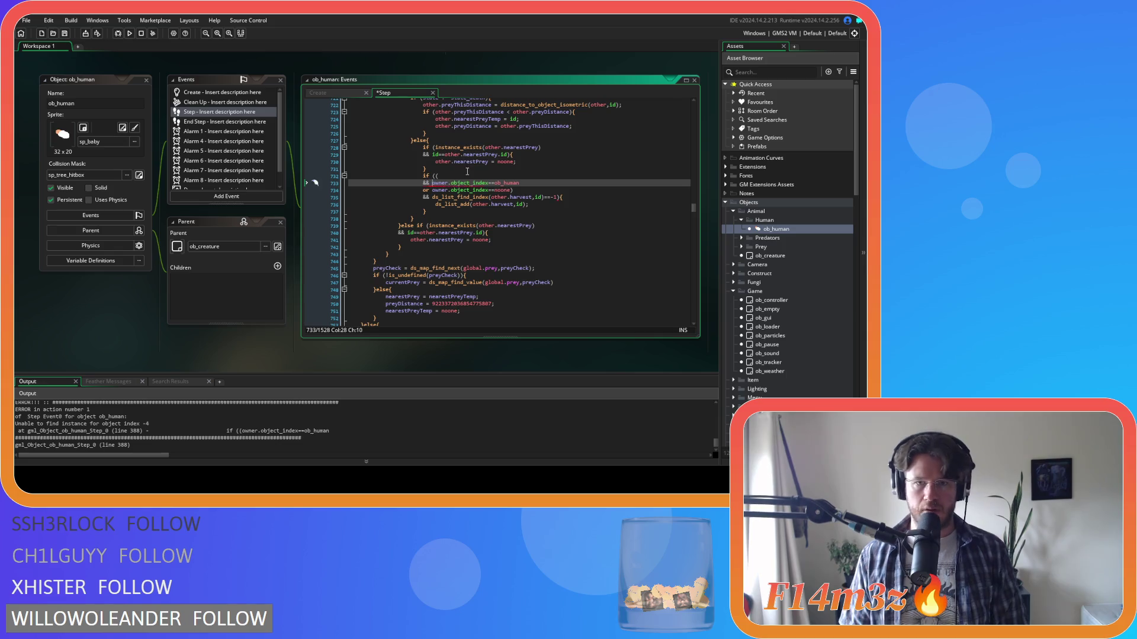
{"action": "left_click", "coordinate": [468, 168]}
{"action": "left_click", "coordinate": [491, 176]}
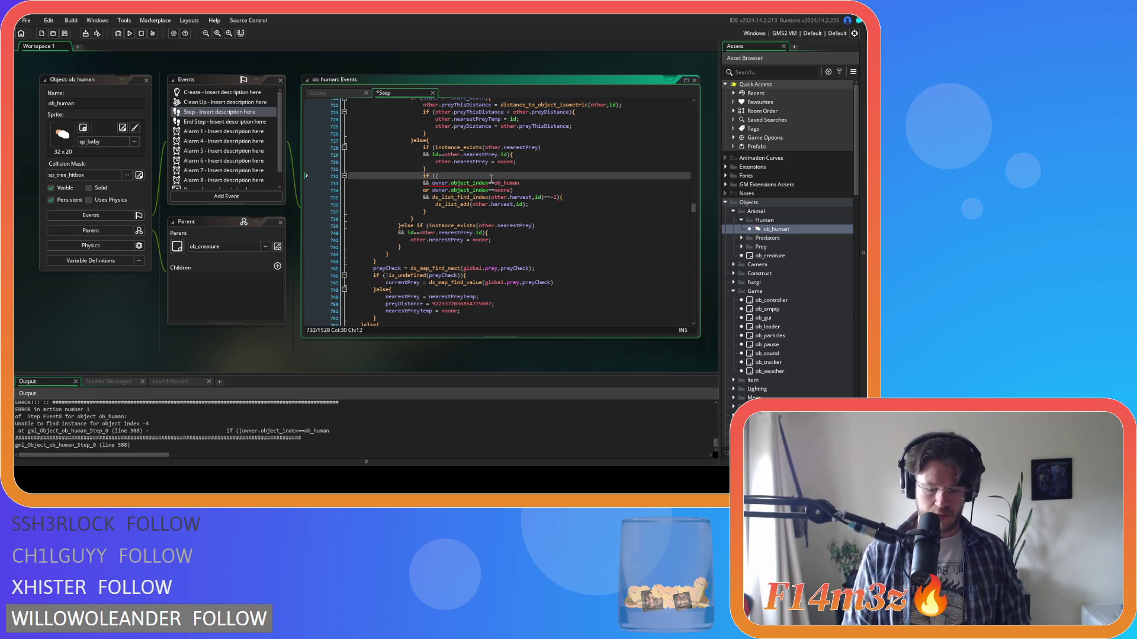
{"action": "type", "text": "instance_exists(owner"}
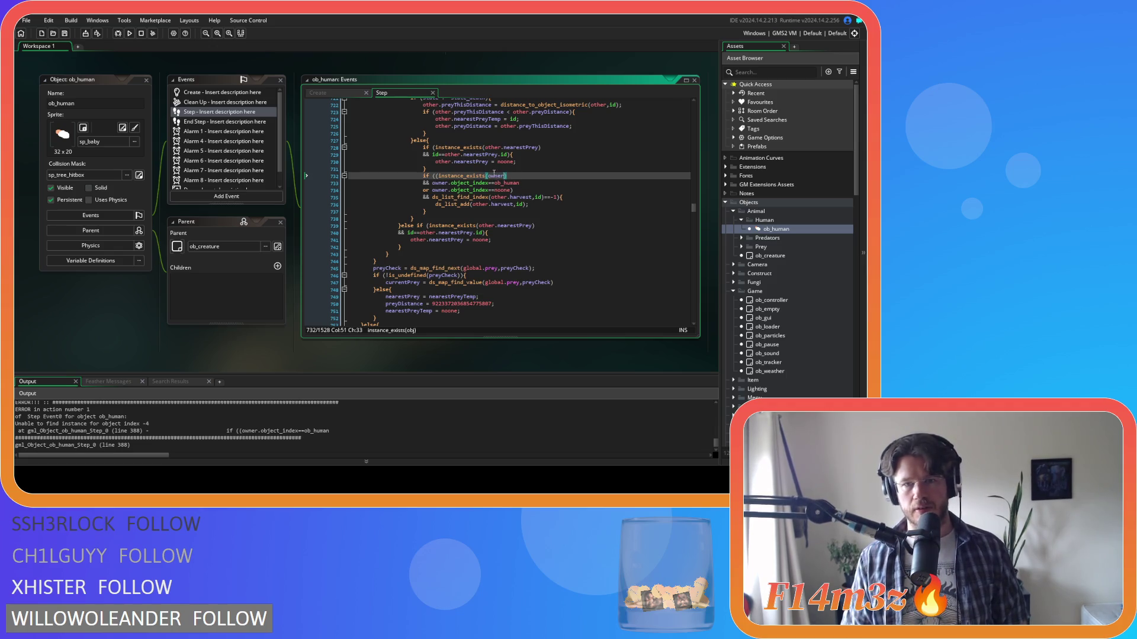
{"action": "left_click_drag", "start_coordinate": [430, 183], "coordinate": [438, 177]}
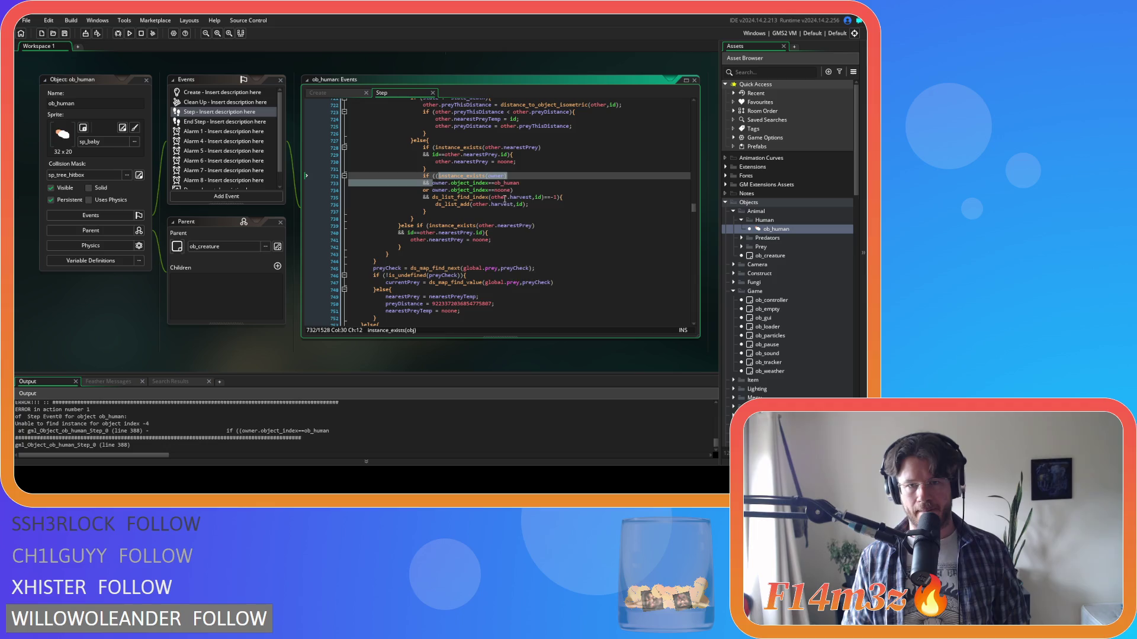
{"action": "left_click", "coordinate": [533, 190]}
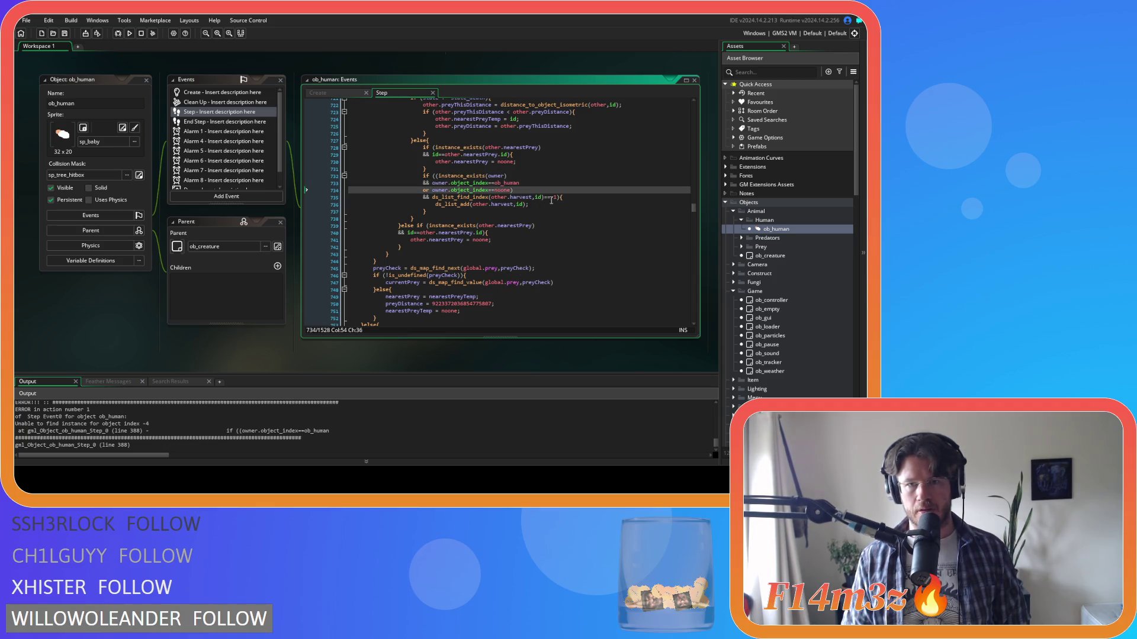
Search the Step code for nearestPredator
{"action": "scroll", "coordinate": [553, 201], "scroll_direction": "up", "scroll_amount": 2}
{"action": "left_click", "coordinate": [522, 189]}
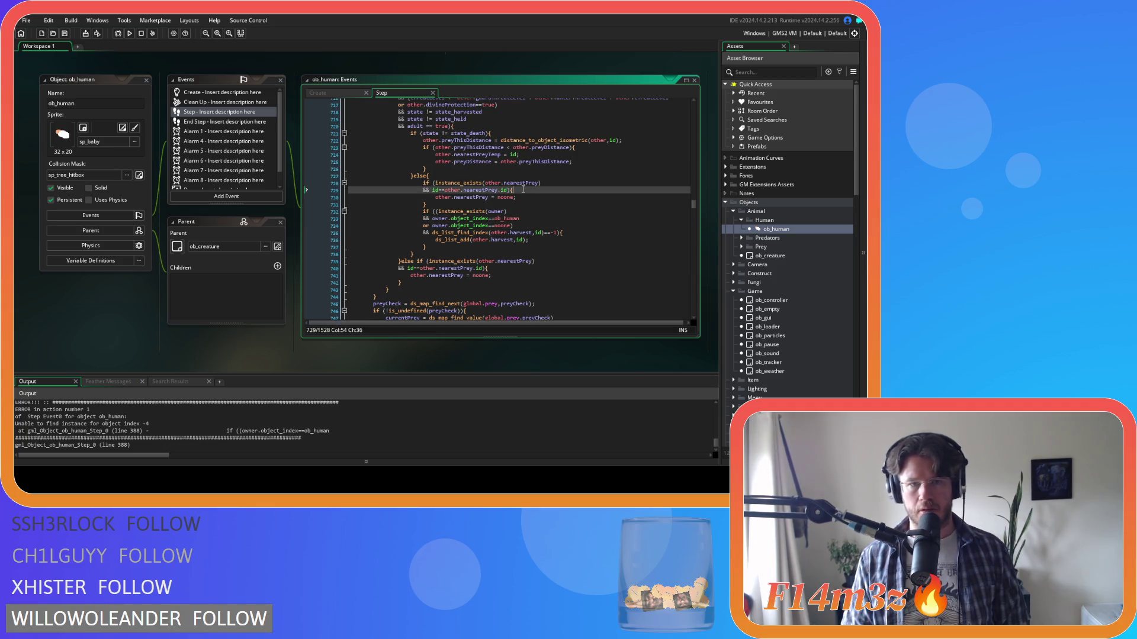
{"action": "key", "text": "ctrl+f"}
{"action": "type", "text": "nearestP"}
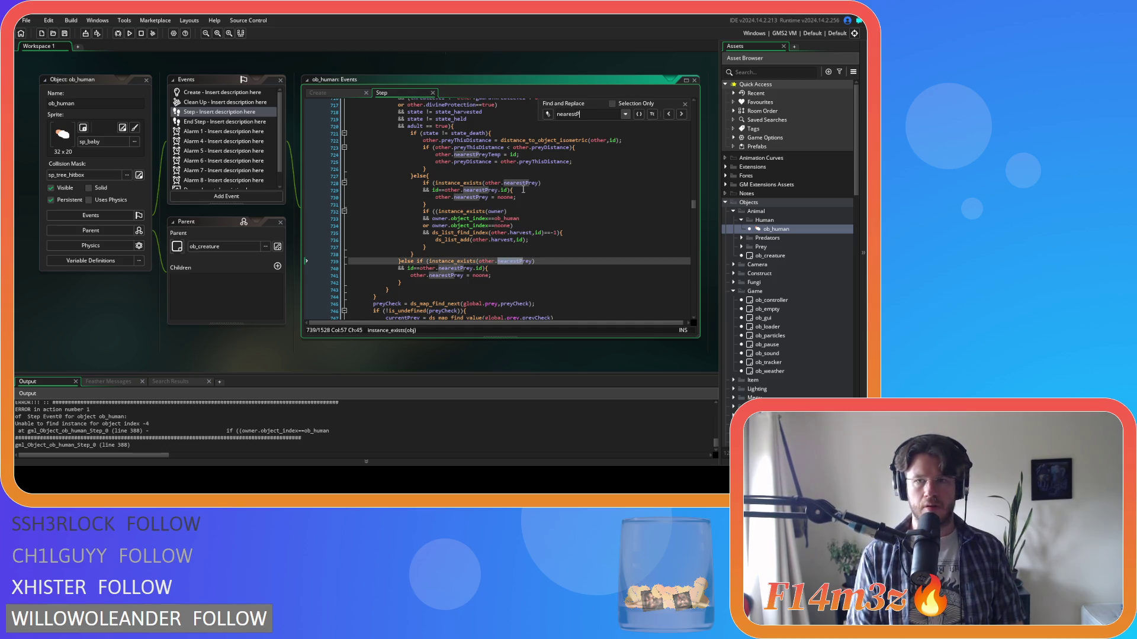
{"action": "type", "text": "redator"}
Step back through the nearestPredator matches to the owner check on line 388, then close the search
{"action": "scroll", "coordinate": [524, 189], "scroll_direction": "down", "scroll_amount": 5}
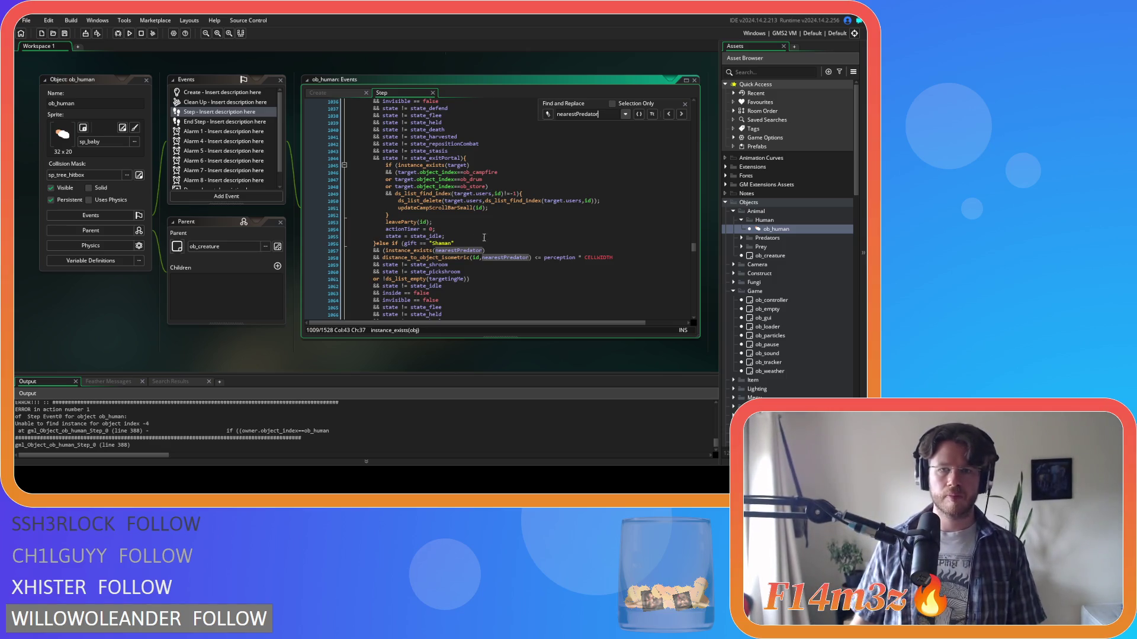
{"action": "left_click", "coordinate": [668, 114]}
{"action": "left_click", "coordinate": [668, 115]}
{"action": "left_click", "coordinate": [669, 114]}
{"action": "left_click", "coordinate": [668, 115]}
{"action": "left_click", "coordinate": [668, 114]}
{"action": "scroll", "coordinate": [621, 211], "scroll_direction": "up", "scroll_amount": 10}
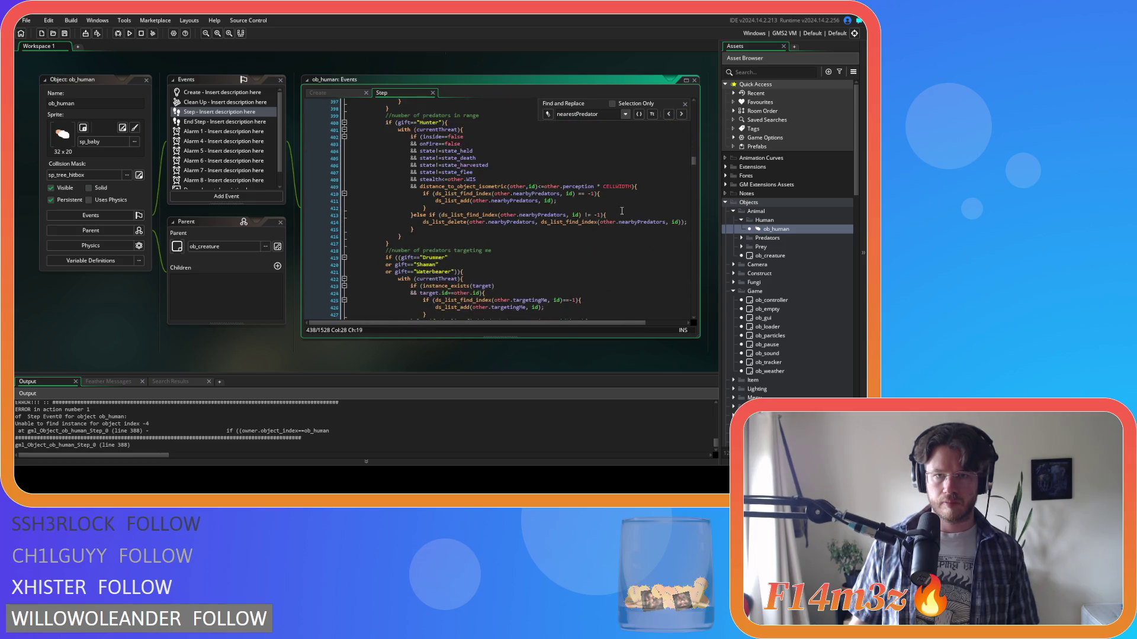
{"action": "left_click", "coordinate": [684, 106]}
{"action": "left_click", "coordinate": [435, 250]}
Guard the Step event's line 388 owner check with instance_exists(owner) &&
{"action": "type", "text": "instance_exists(owner)"}
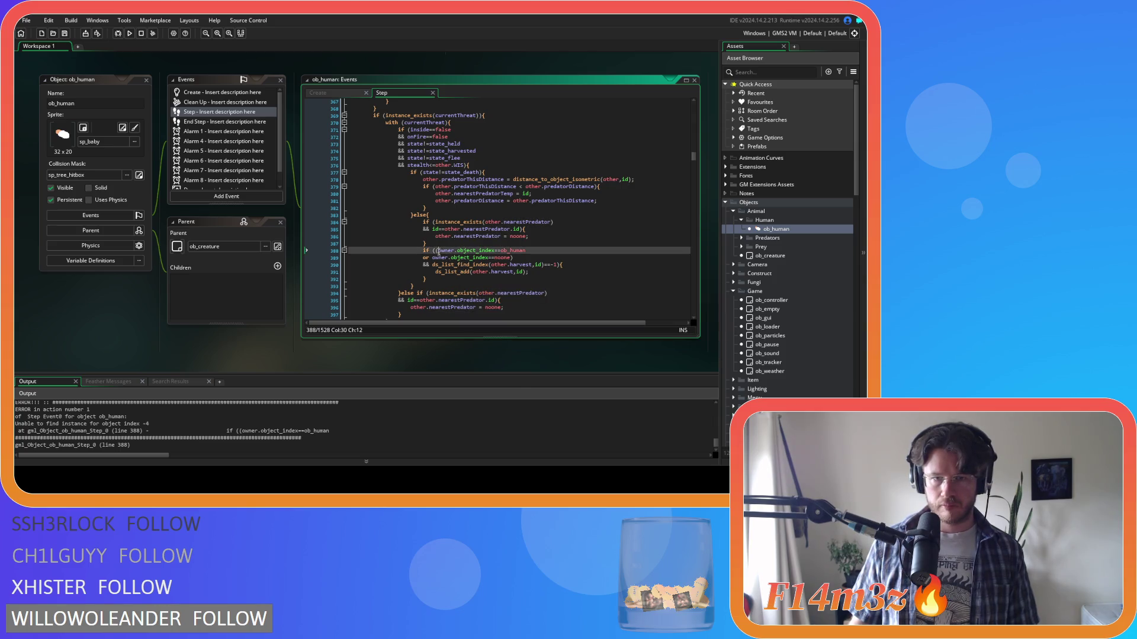
{"action": "key", "text": "Return"}
{"action": "type", "text": "&&"}
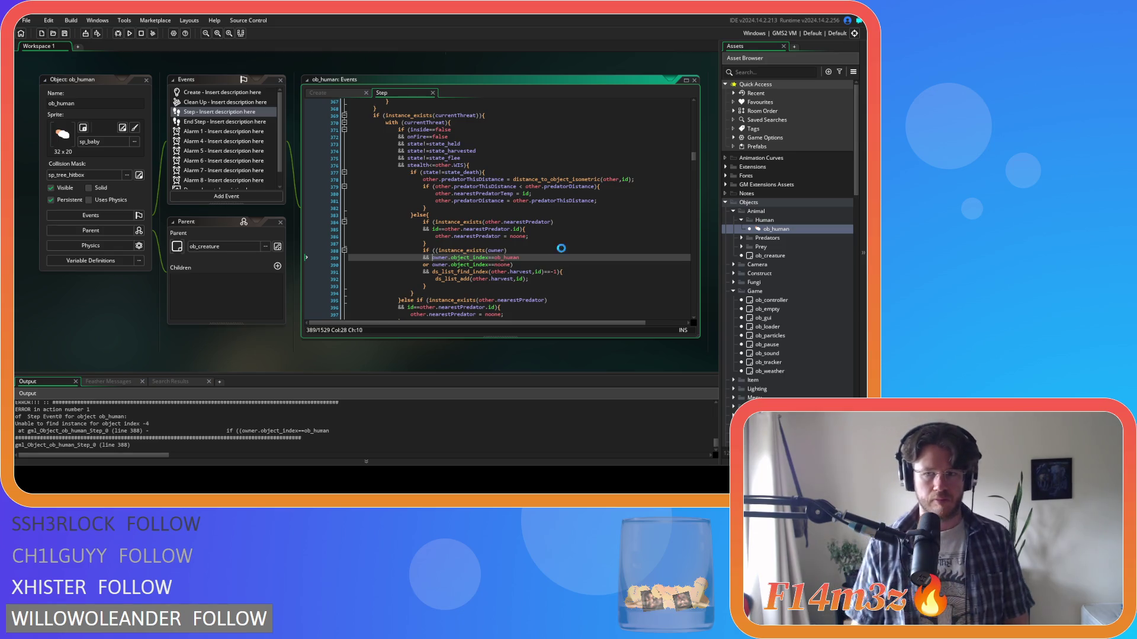
Add the same instance_exists(owner) && guard to the Create event's owner check on line 3318
{"action": "key", "text": "ctrl+Tab"}
{"action": "left_click", "coordinate": [439, 140]}
{"action": "type", "text": "instance_exists(owner)"}
{"action": "key", "text": "Return"}
{"action": "type", "text": "&& owner.object_index==ob_human"}
{"action": "scroll", "coordinate": [543, 212], "scroll_direction": "up", "scroll_amount": 10}
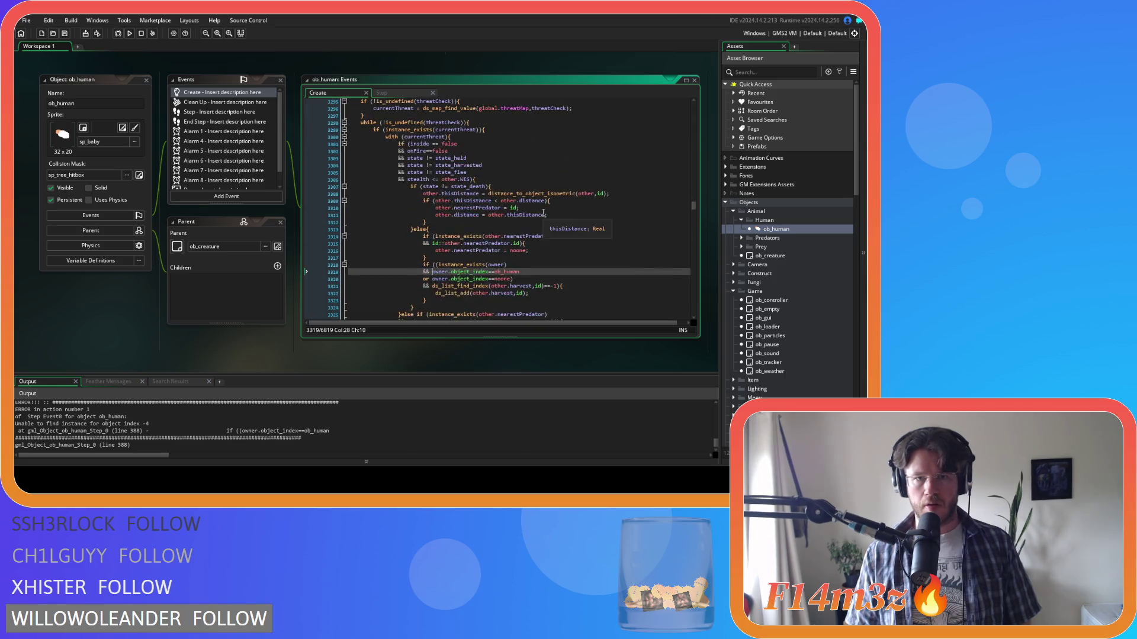
Find the next owner.object_index==ob_human check at Create line 2792 and prefix it with instance_exists(owner) &&
{"action": "scroll", "coordinate": [511, 204], "scroll_direction": "down", "scroll_amount": 7}
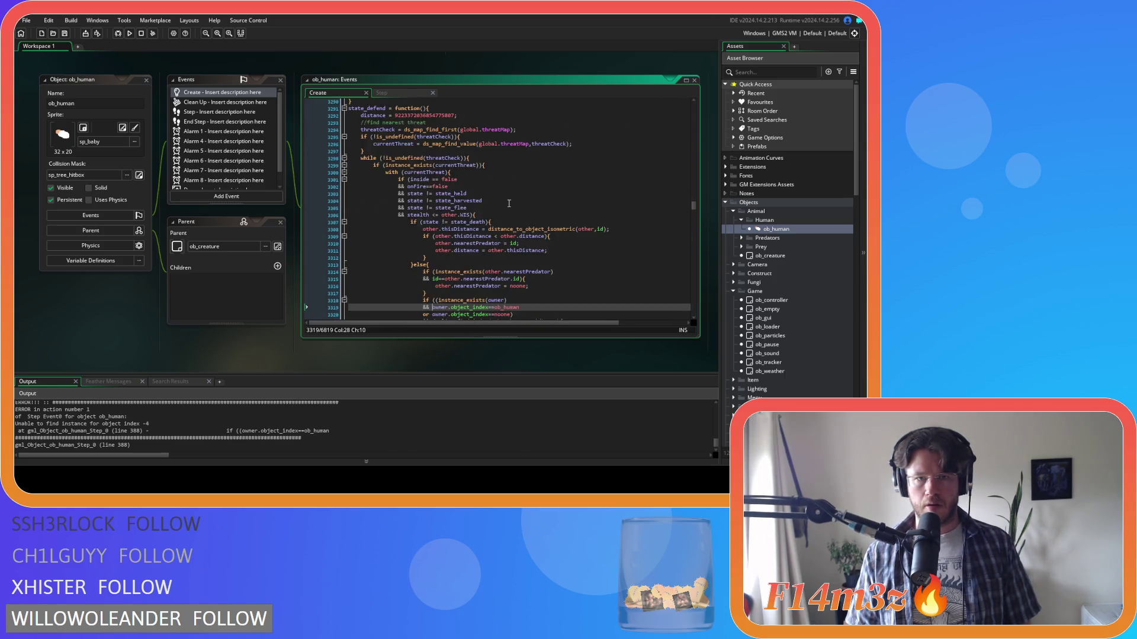
{"action": "left_click_drag", "start_coordinate": [518, 219], "coordinate": [432, 219]}
{"action": "key", "text": "ctrl+f"}
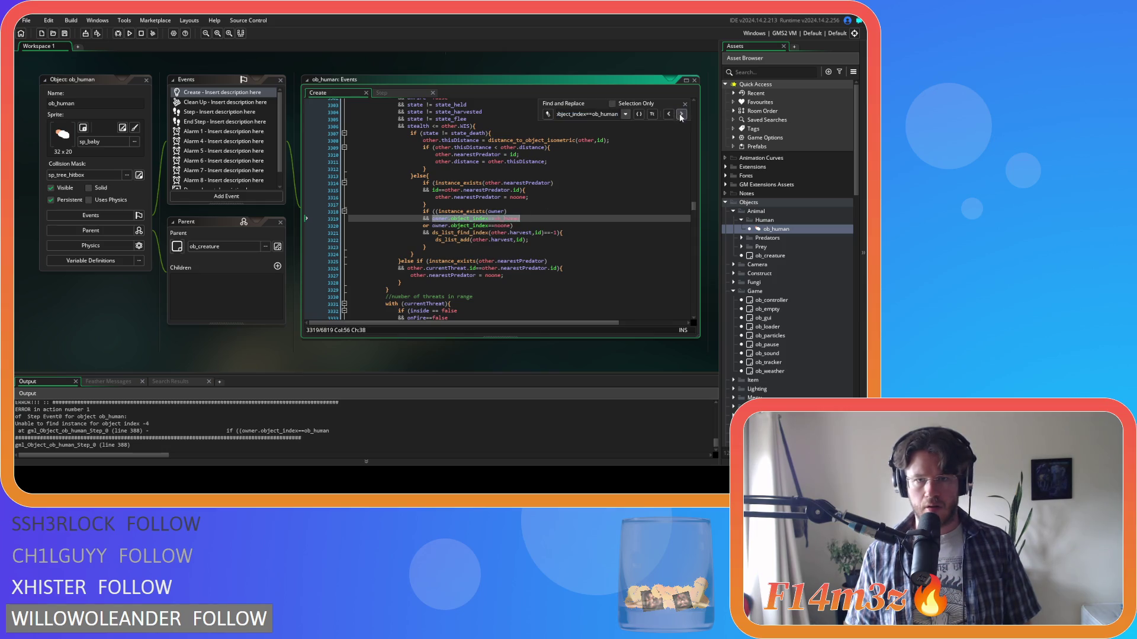
{"action": "left_click", "coordinate": [681, 114]}
{"action": "left_click", "coordinate": [438, 146]}
{"action": "type", "text": "instance_exists(owner)"}
{"action": "key", "text": "Return"}
{"action": "type", "text": "&&"}
{"action": "left_click", "coordinate": [563, 144]}
{"action": "left_click", "coordinate": [595, 148]}
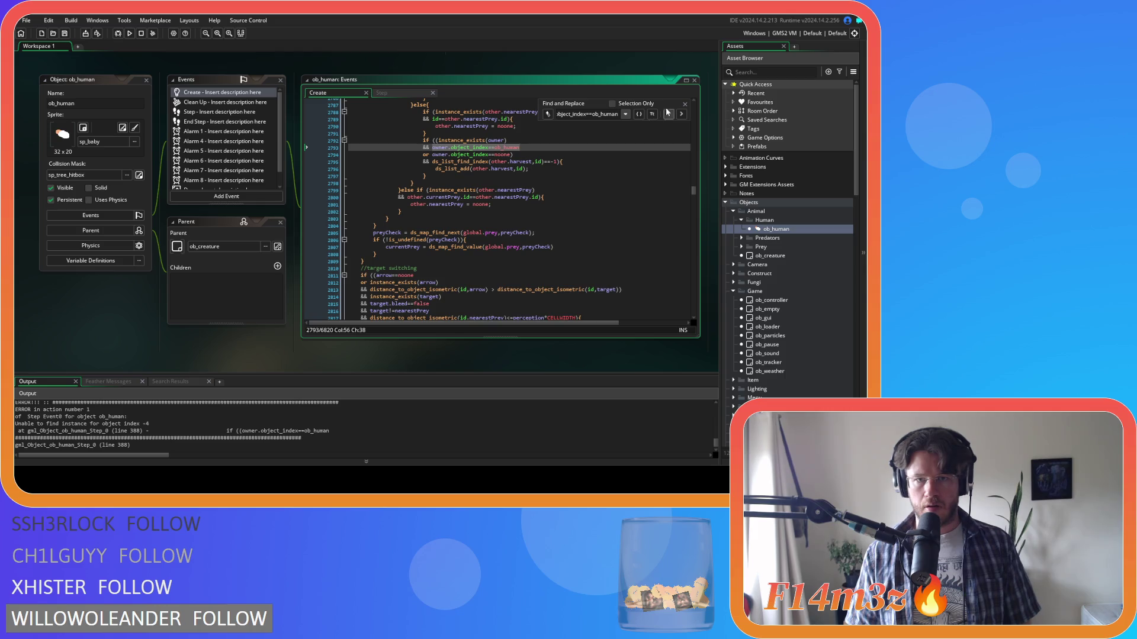
{"action": "left_click", "coordinate": [683, 105]}
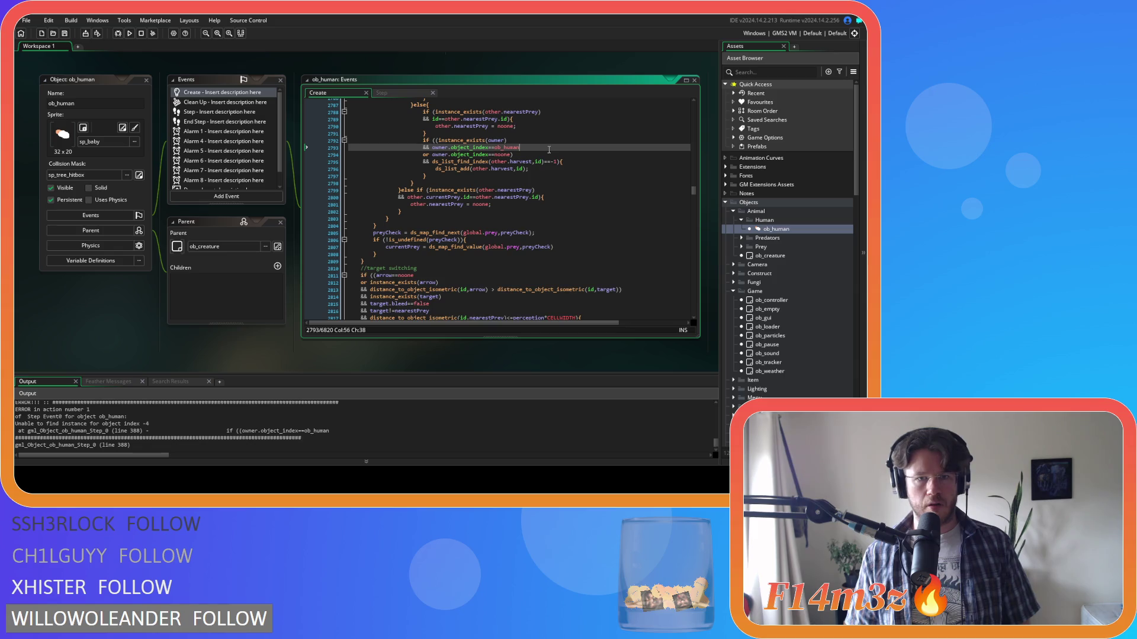
{"action": "scroll", "coordinate": [762, 300], "scroll_direction": "down", "scroll_amount": 10}
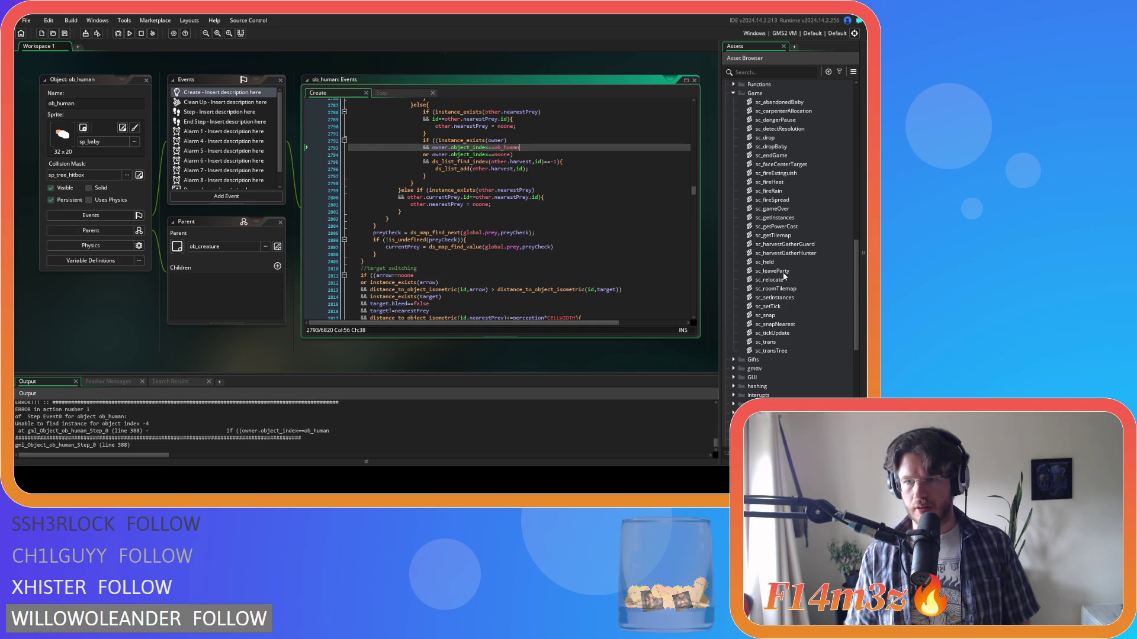
In sc_trackersUpdate, guard the line 33 owner check with an indented instance_exists(owner) &&
{"action": "scroll", "coordinate": [784, 276], "scroll_direction": "down", "scroll_amount": 10}
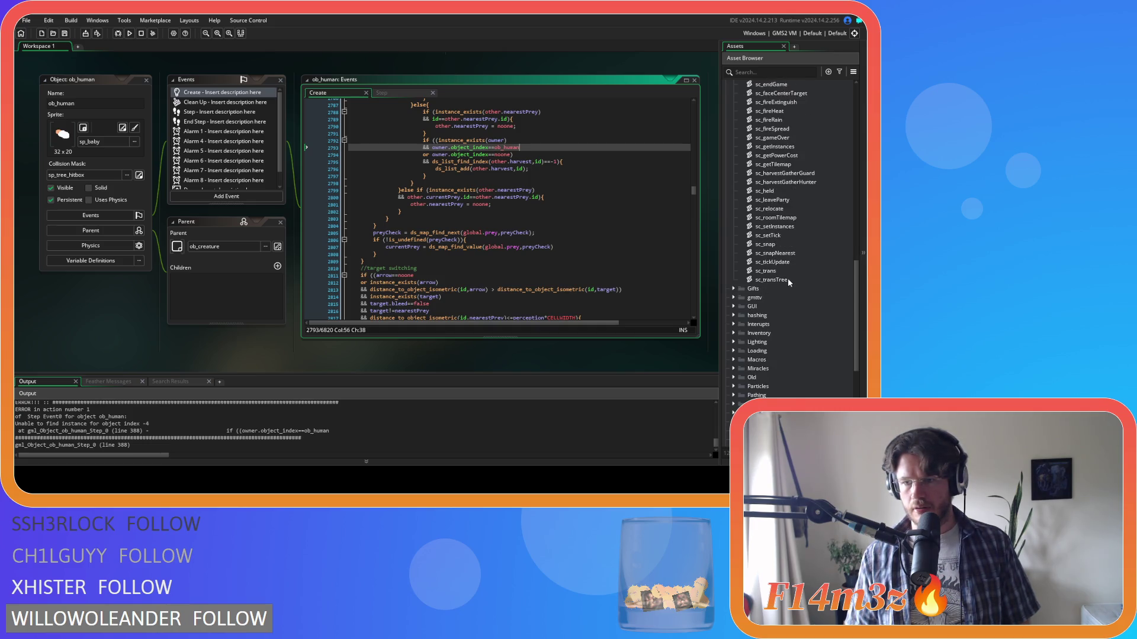
{"action": "double_click", "coordinate": [810, 281]}
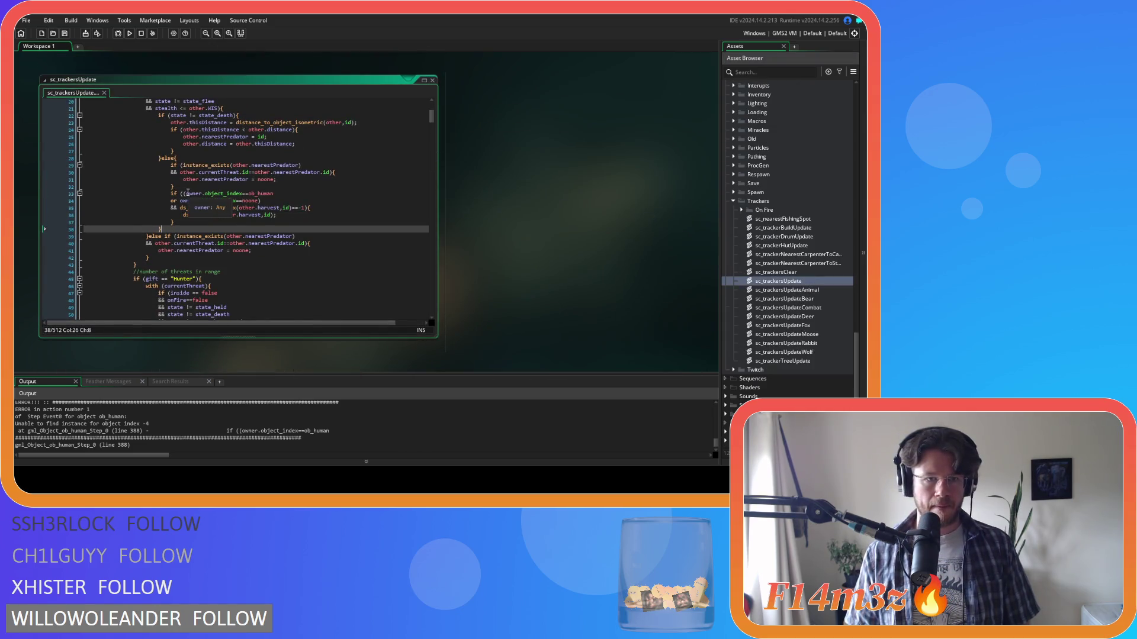
{"action": "left_click", "coordinate": [187, 193]}
{"action": "type", "text": "instance_exists(owner)"}
{"action": "key", "text": "Return"}
{"action": "type", "text": "&&"}
{"action": "key", "text": "Home"}
{"action": "key", "text": "Tab"}
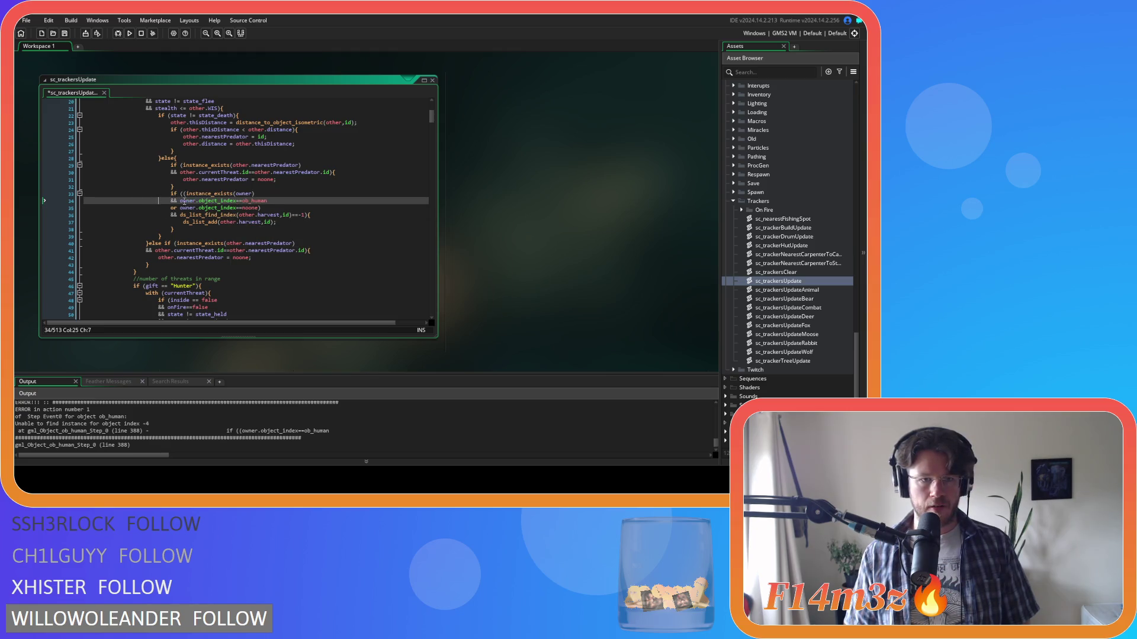
Apply the same guard to the line 334 owner check, save the script, and run the game
{"action": "left_click_drag", "start_coordinate": [273, 203], "coordinate": [179, 201]}
{"action": "key", "text": "ctrl+f"}
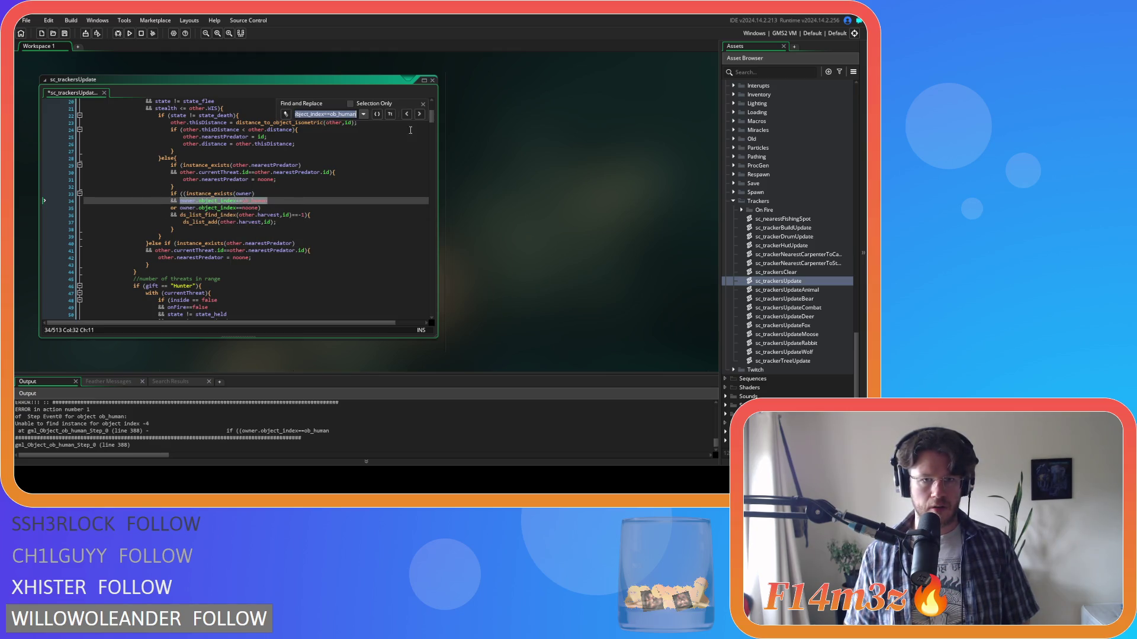
{"action": "left_click", "coordinate": [422, 118]}
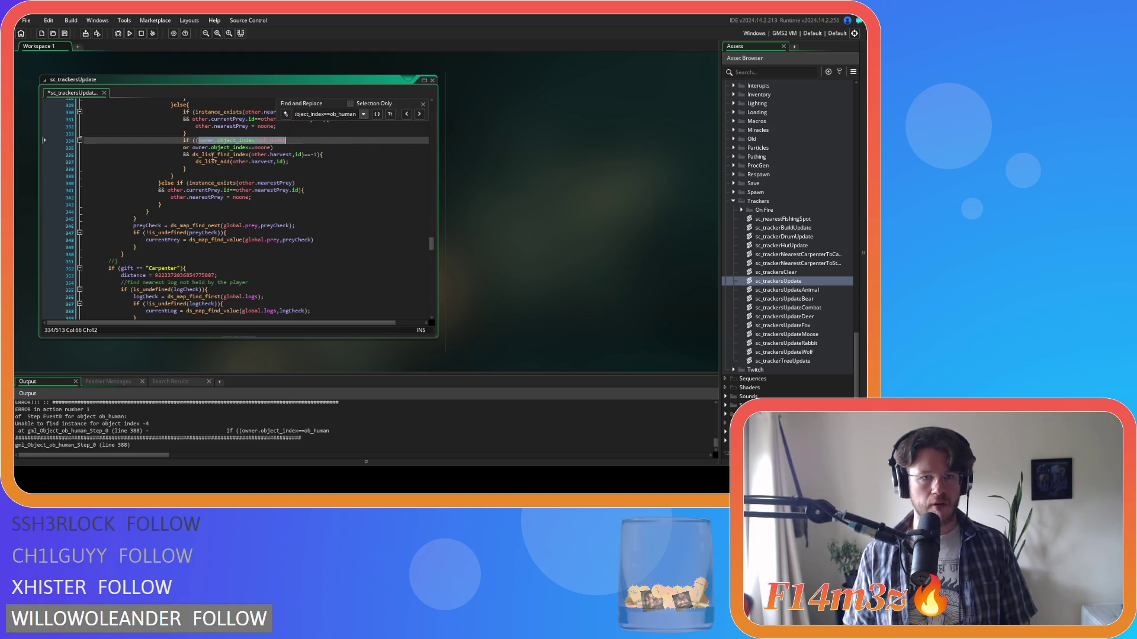
{"action": "type", "text": "instance_exists(owner) \t\t\t\t\t\t&&"}
{"action": "key", "text": "Tab"}
{"action": "key", "text": "ctrl+s"}
{"action": "left_click", "coordinate": [274, 154]}
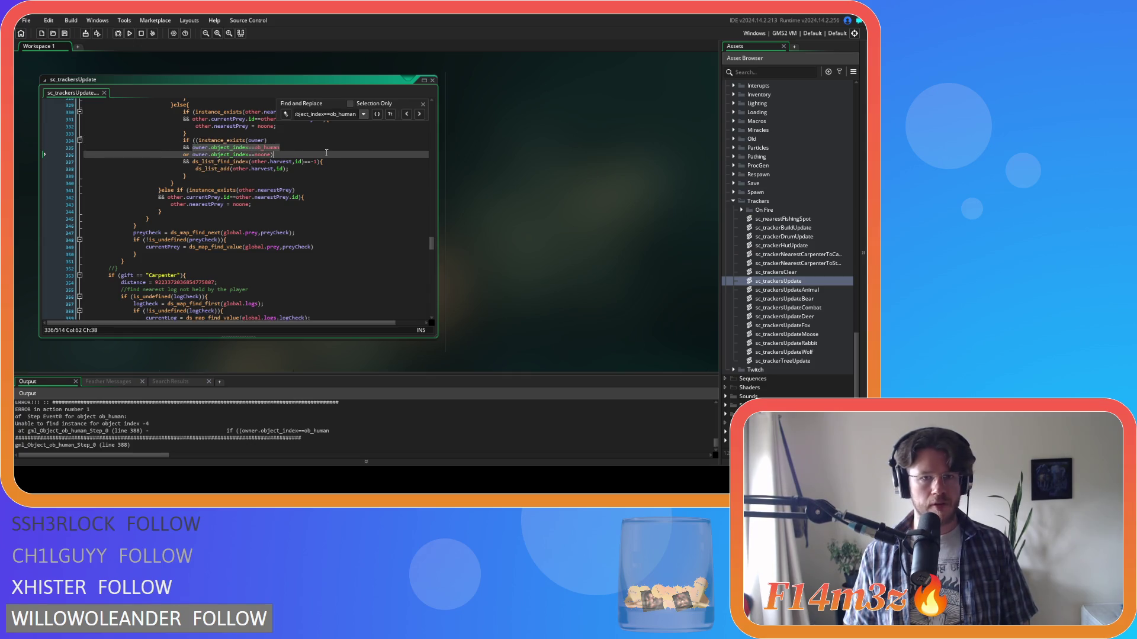
{"action": "left_click", "coordinate": [421, 104]}
{"action": "left_click", "coordinate": [344, 163]}
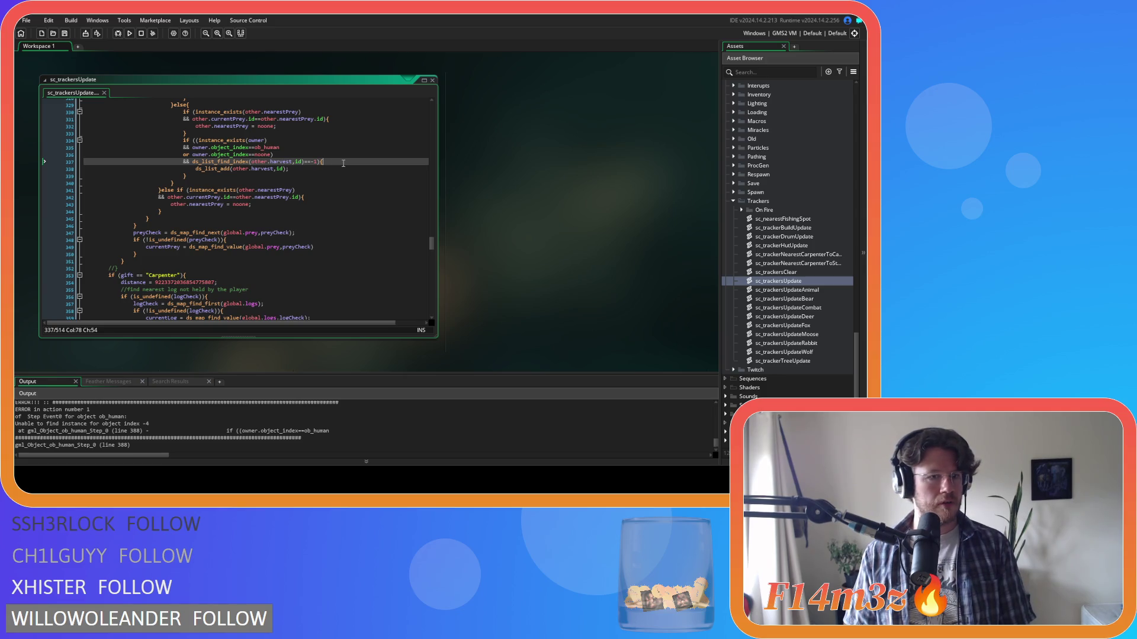
{"action": "key", "text": "F5"}
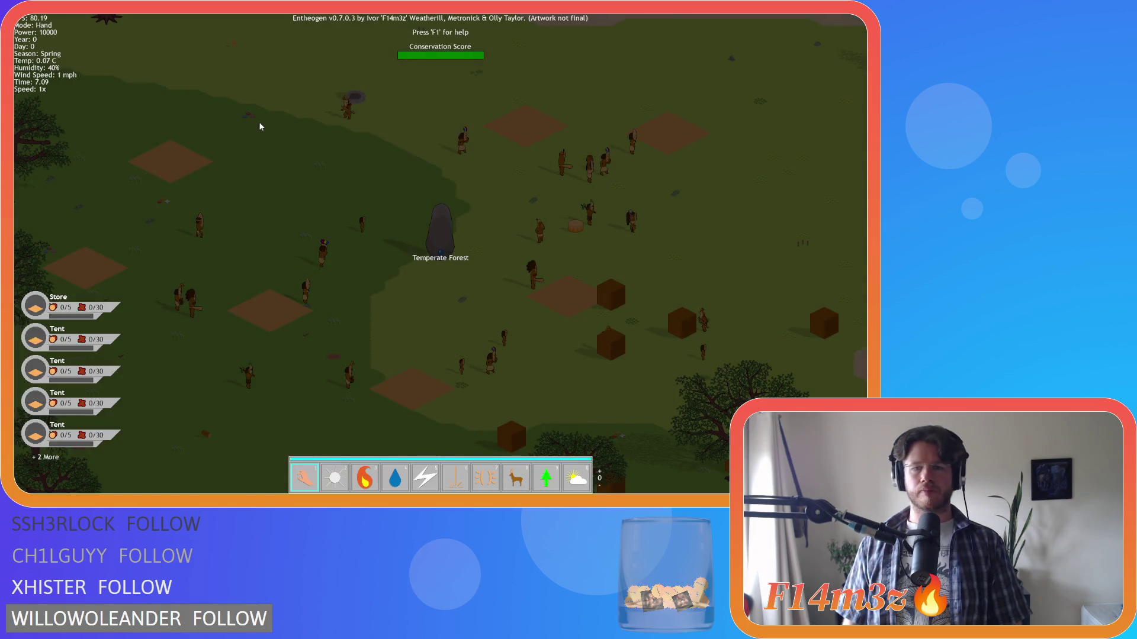
Quicksave, deselect all followers in the Tribe overview, and close it
{"action": "key", "text": "t"}
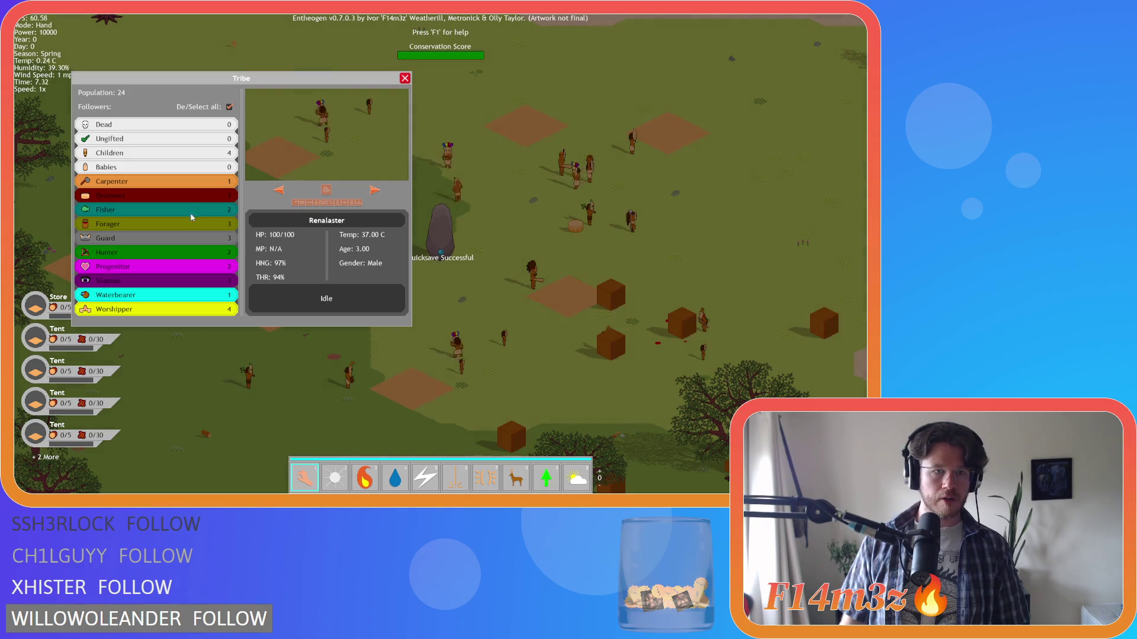
{"action": "left_click", "coordinate": [229, 107]}
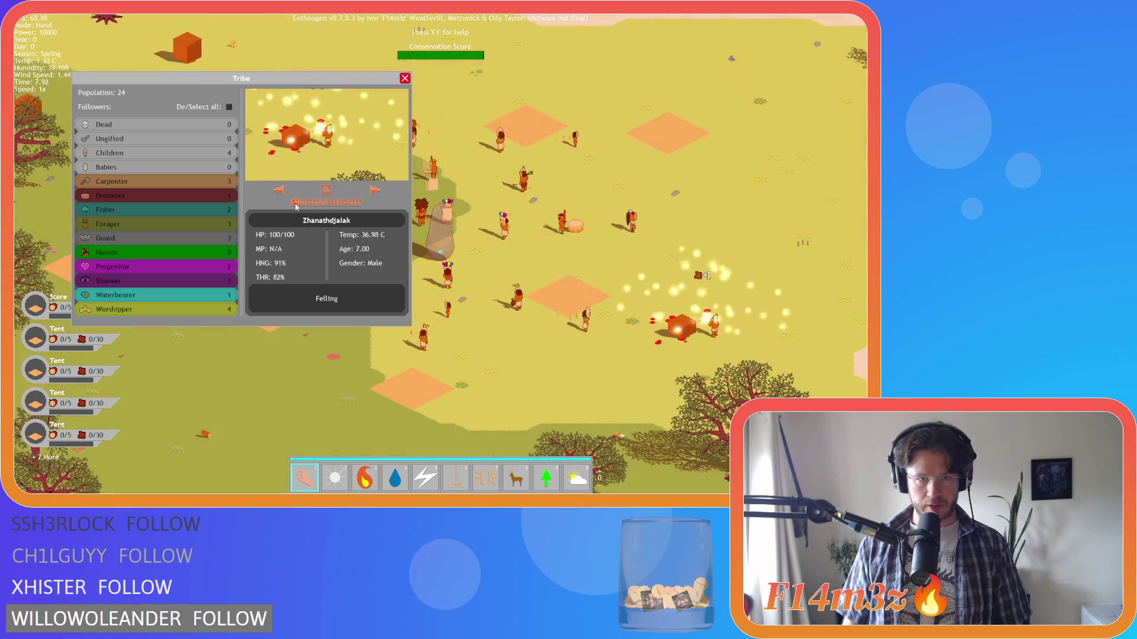
{"action": "key", "text": "Escape"}
Zoom and pan around the map toward the villager camp
{"action": "scroll", "coordinate": [314, 205], "scroll_direction": "down", "scroll_amount": 4}
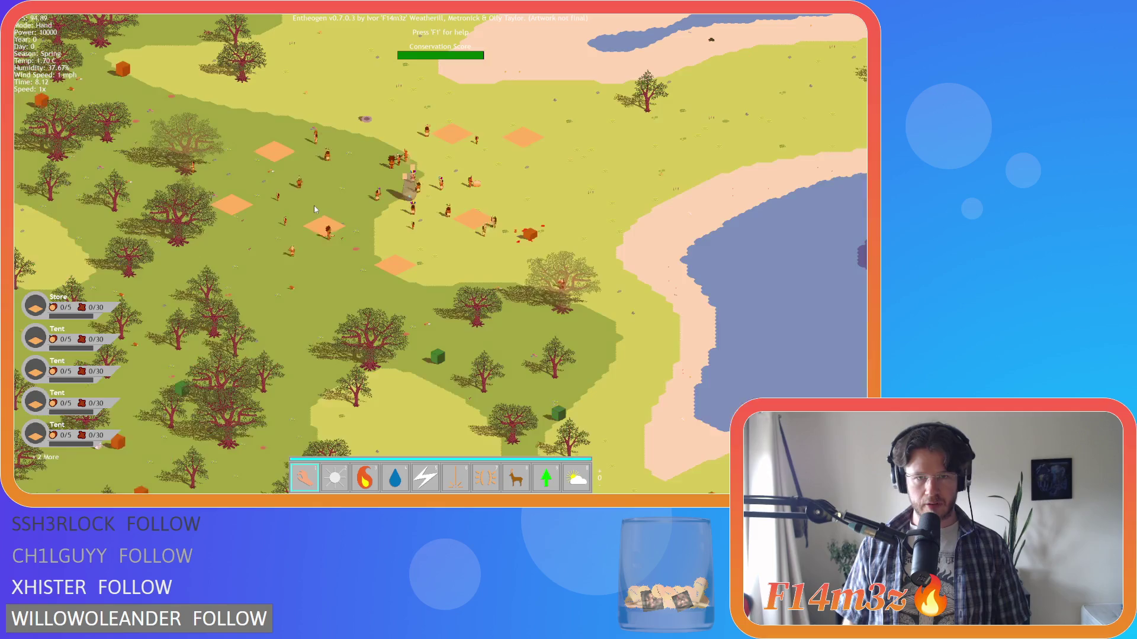
{"action": "scroll", "coordinate": [314, 205], "scroll_direction": "down", "scroll_amount": 2}
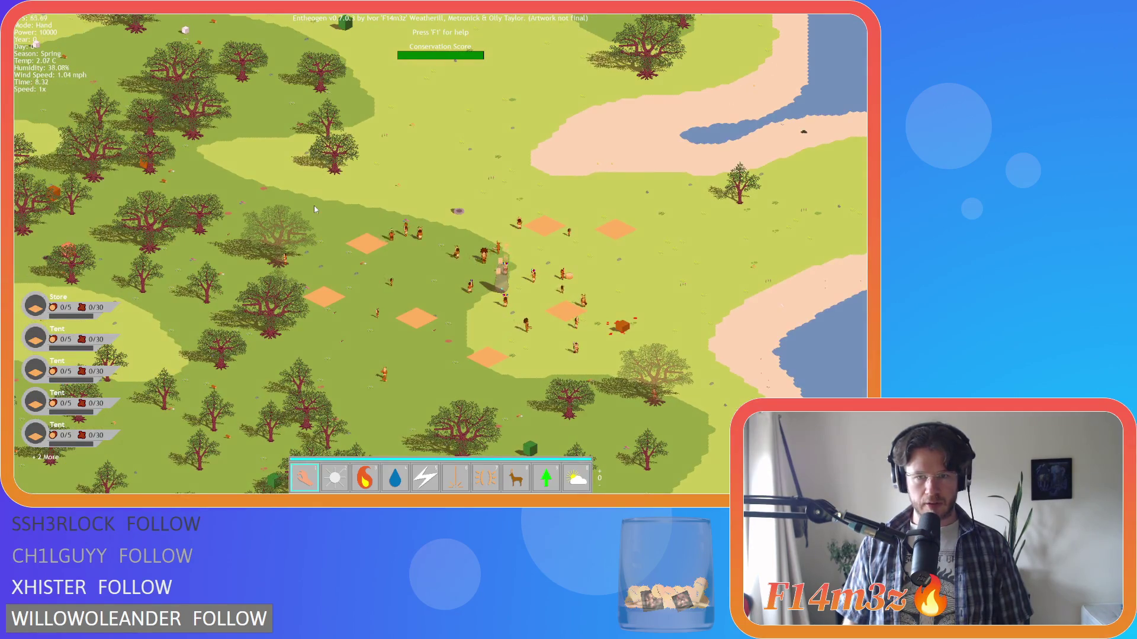
{"action": "scroll", "coordinate": [313, 205], "scroll_direction": "down", "scroll_amount": 2}
{"action": "scroll", "coordinate": [314, 205], "scroll_direction": "down", "scroll_amount": 1}
{"action": "scroll", "coordinate": [463, 239], "scroll_direction": "up", "scroll_amount": 6}
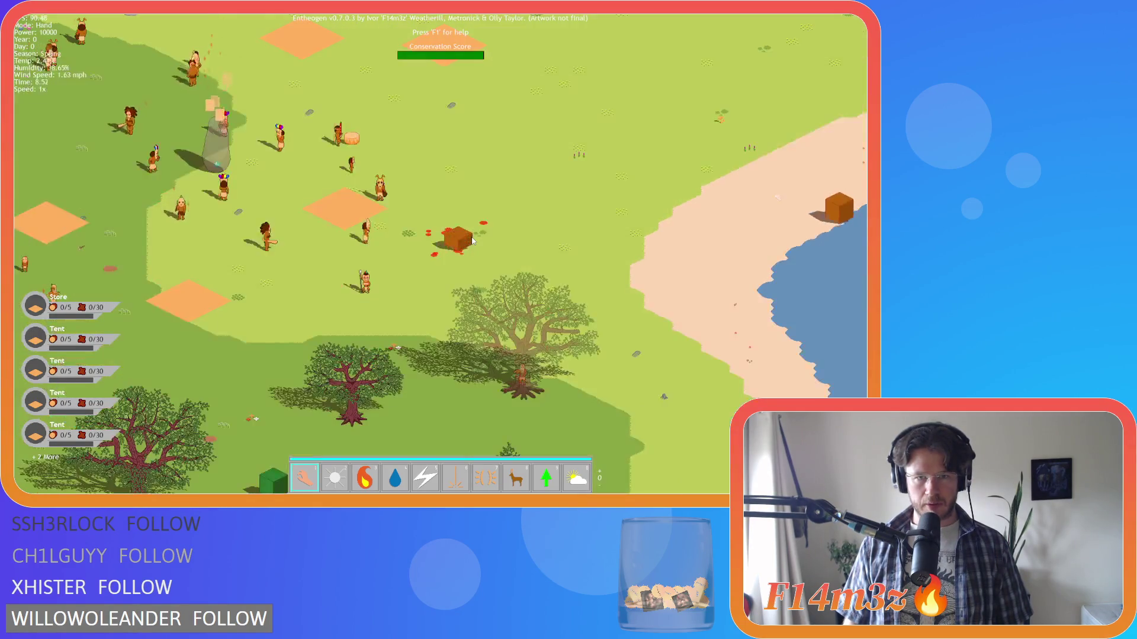
{"action": "scroll", "coordinate": [464, 240], "scroll_direction": "down", "scroll_amount": 6}
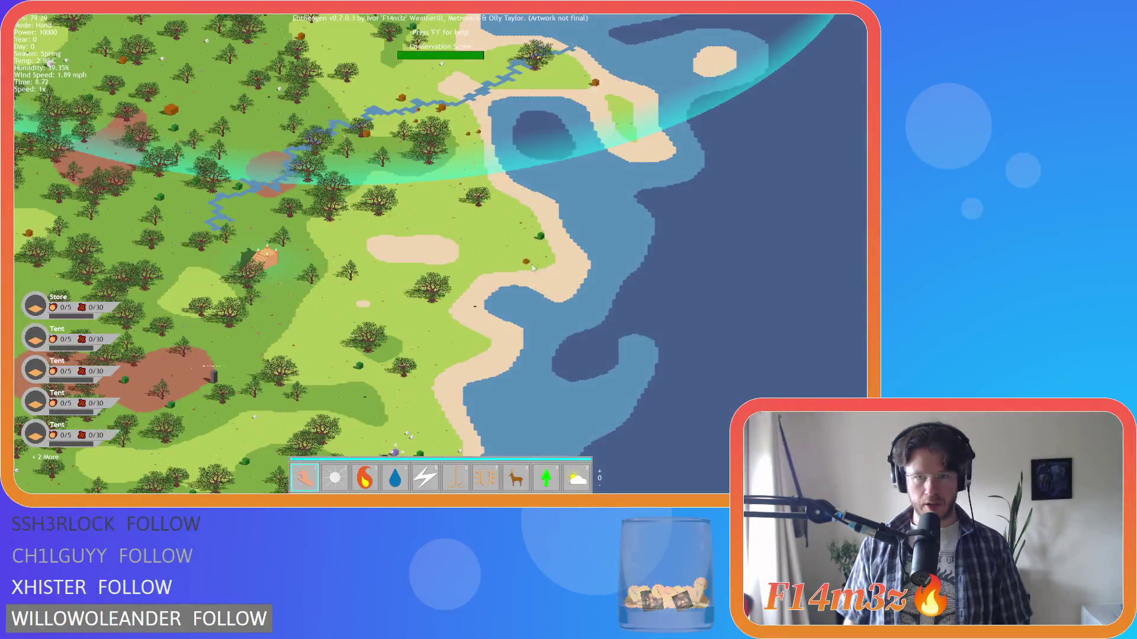
{"action": "key", "text": "w"}
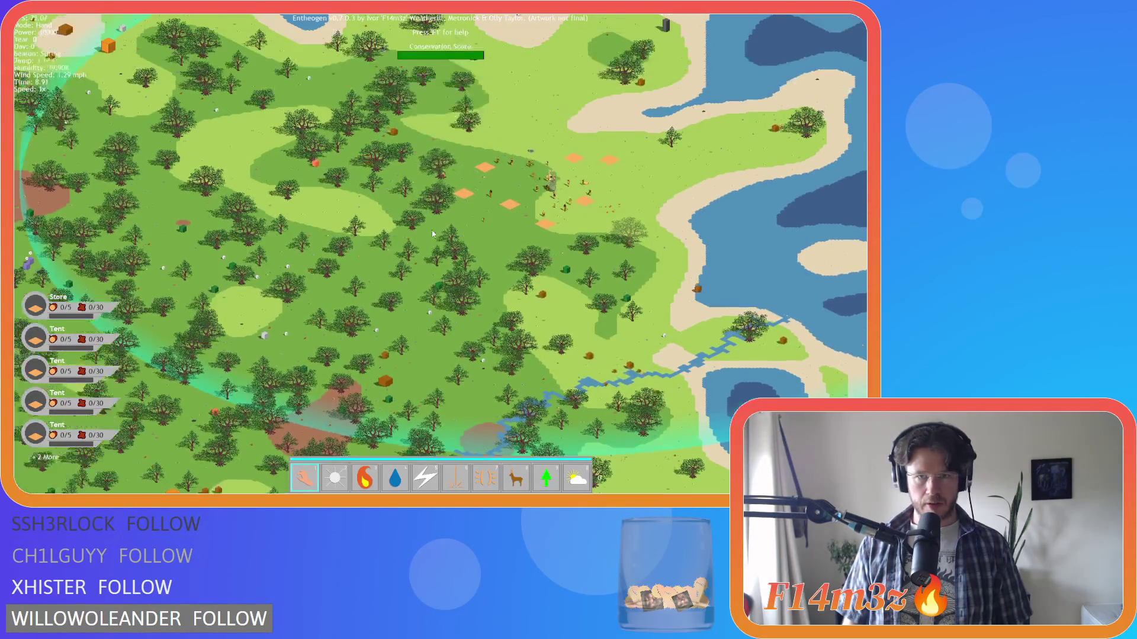
{"action": "scroll", "coordinate": [492, 280], "scroll_direction": "up", "scroll_amount": 2}
{"action": "scroll", "coordinate": [492, 280], "scroll_direction": "down", "scroll_amount": 2}
{"action": "scroll", "coordinate": [410, 198], "scroll_direction": "up", "scroll_amount": 5}
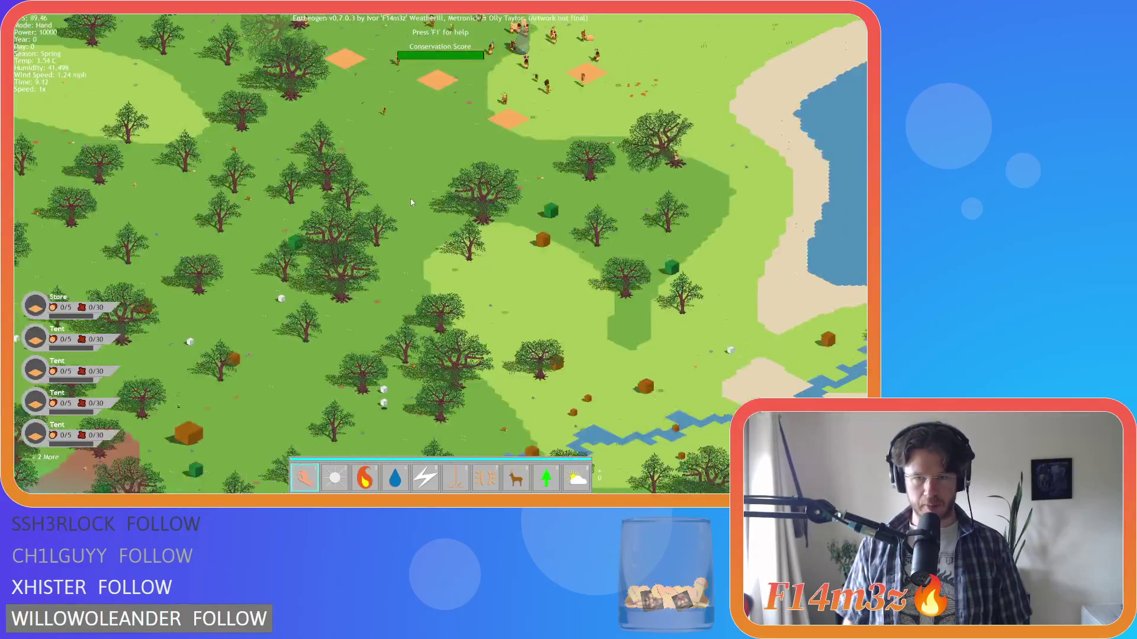
{"action": "scroll", "coordinate": [410, 197], "scroll_direction": "down", "scroll_amount": 5}
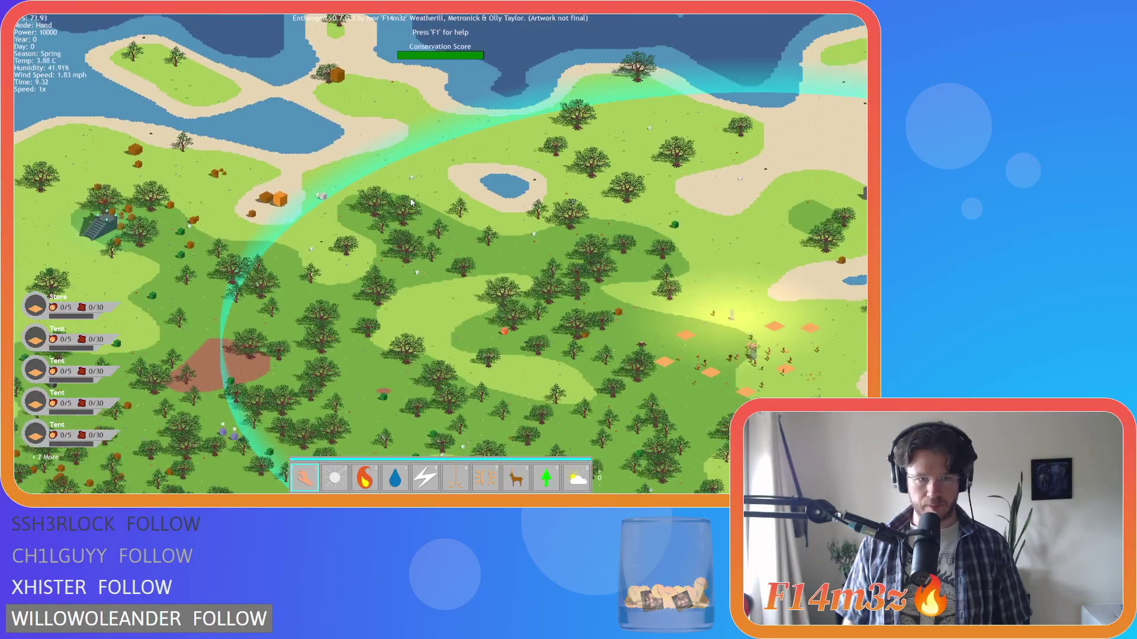
{"action": "scroll", "coordinate": [411, 203], "scroll_direction": "up", "scroll_amount": 4}
{"action": "key", "text": "d"}
{"action": "key", "text": "s"}
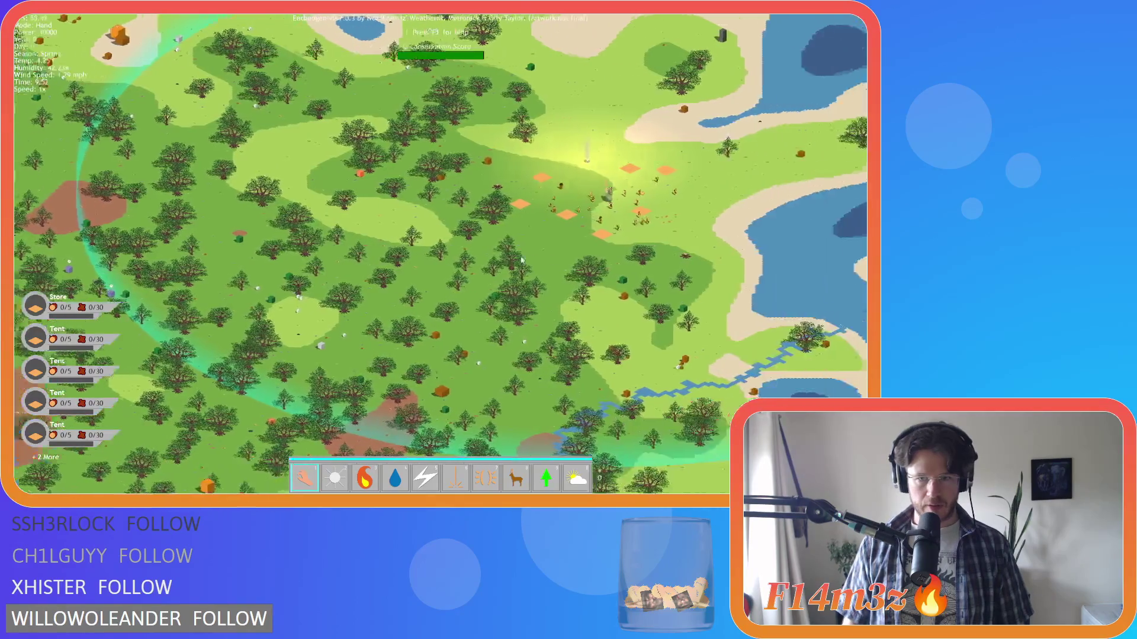
{"action": "scroll", "coordinate": [532, 258], "scroll_direction": "up", "scroll_amount": 1}
{"action": "scroll", "coordinate": [246, 212], "scroll_direction": "down", "scroll_amount": 4}
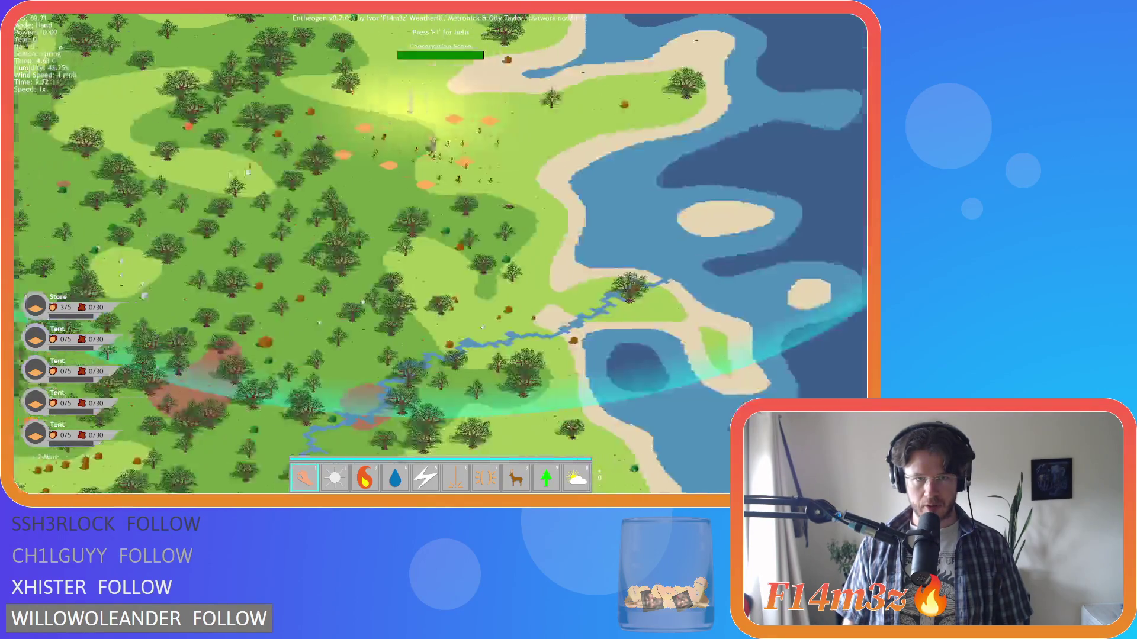
{"action": "scroll", "coordinate": [245, 211], "scroll_direction": "up", "scroll_amount": 3}
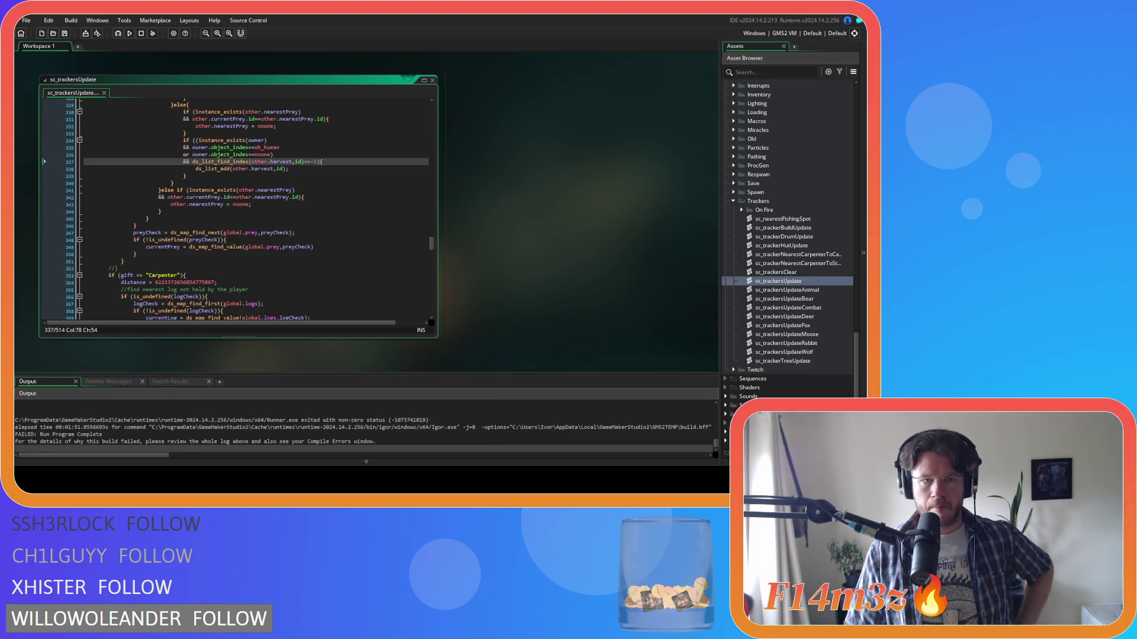
Delete '.object_index' from the noone check on line 336 so it reads owner==noone
{"action": "left_click", "coordinate": [255, 154]}
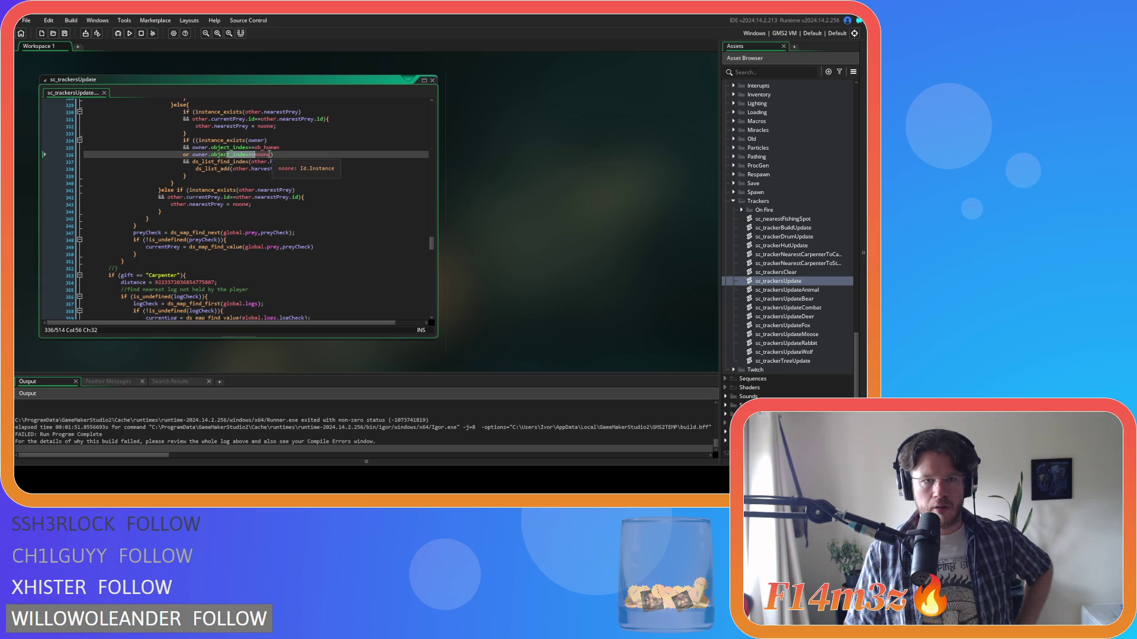
{"action": "left_click", "coordinate": [250, 154]}
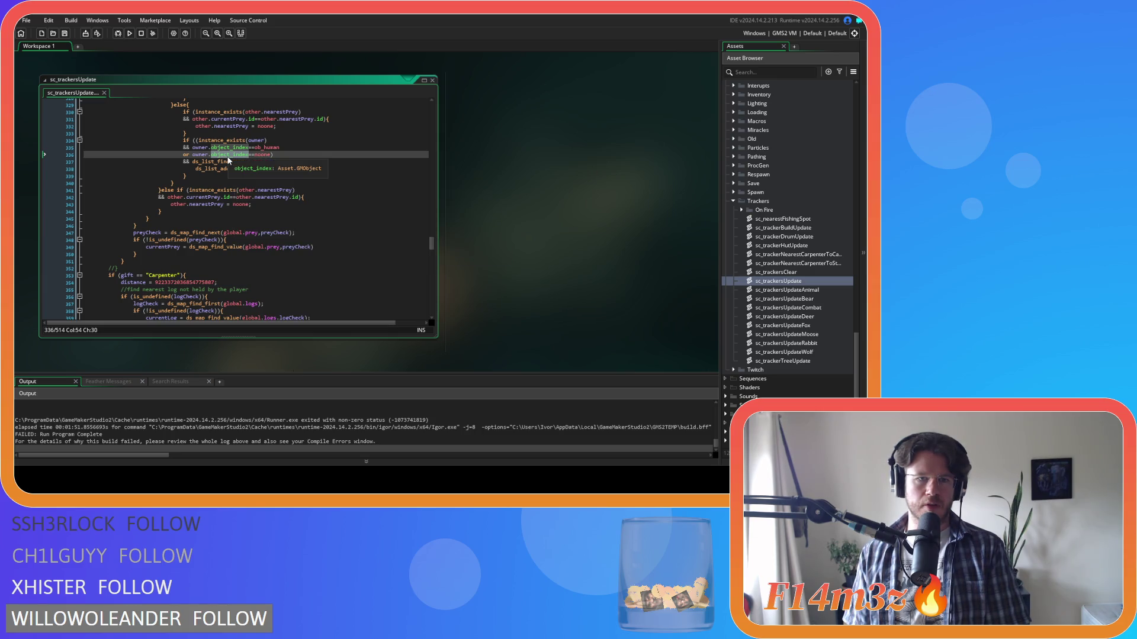
{"action": "key", "text": "BackSpace"}
{"action": "key", "text": "BackSpace"}
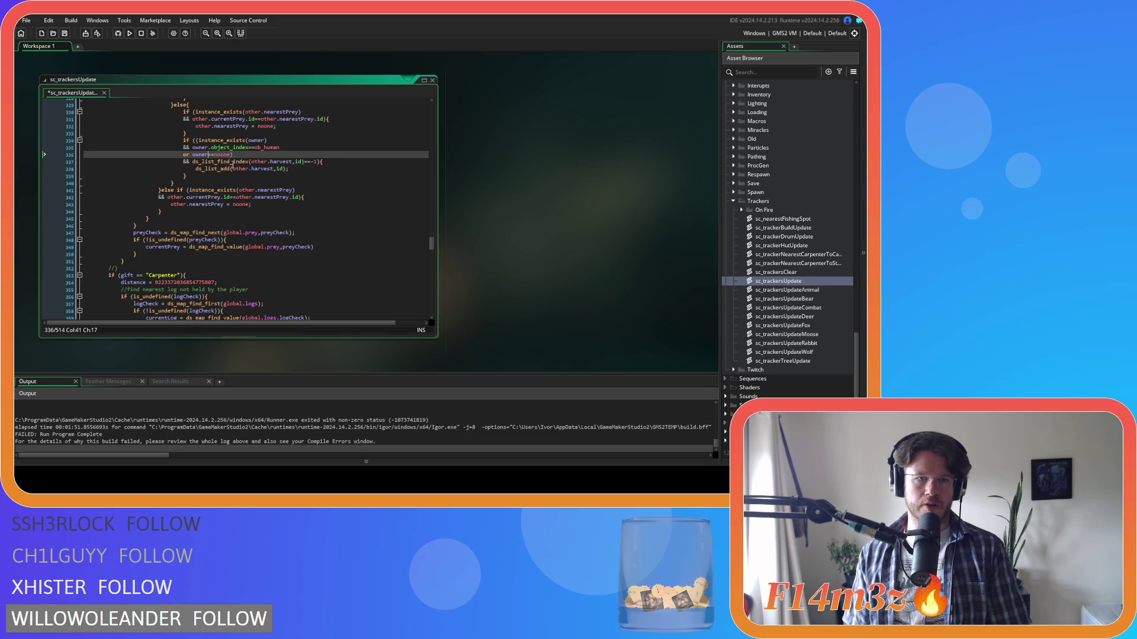
{"action": "left_click_drag", "start_coordinate": [231, 155], "coordinate": [192, 155]}
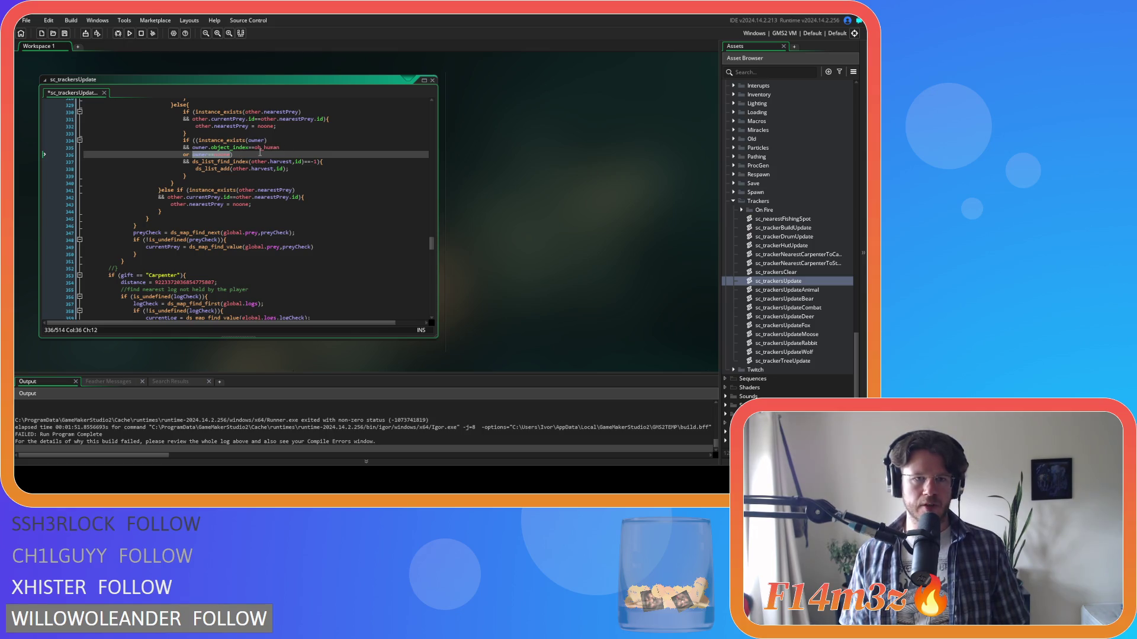
Find the other ob_human check, change line 35 to owner==noone, and save the script
{"action": "double_click", "coordinate": [201, 148]}
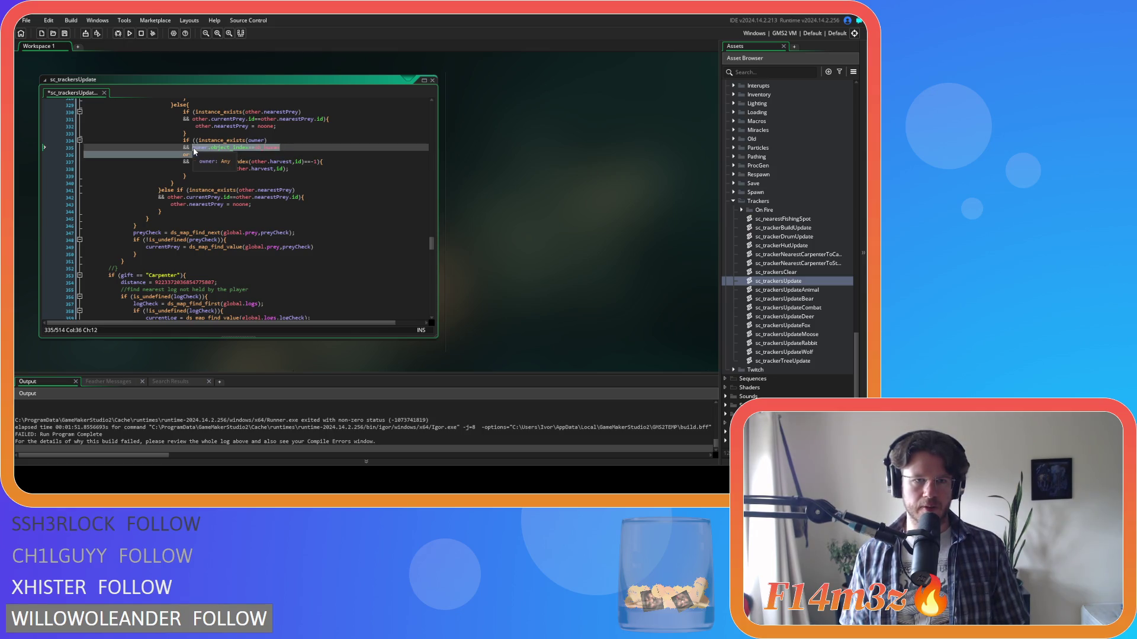
{"action": "key", "text": "shift+End"}
{"action": "key", "text": "ctrl+f"}
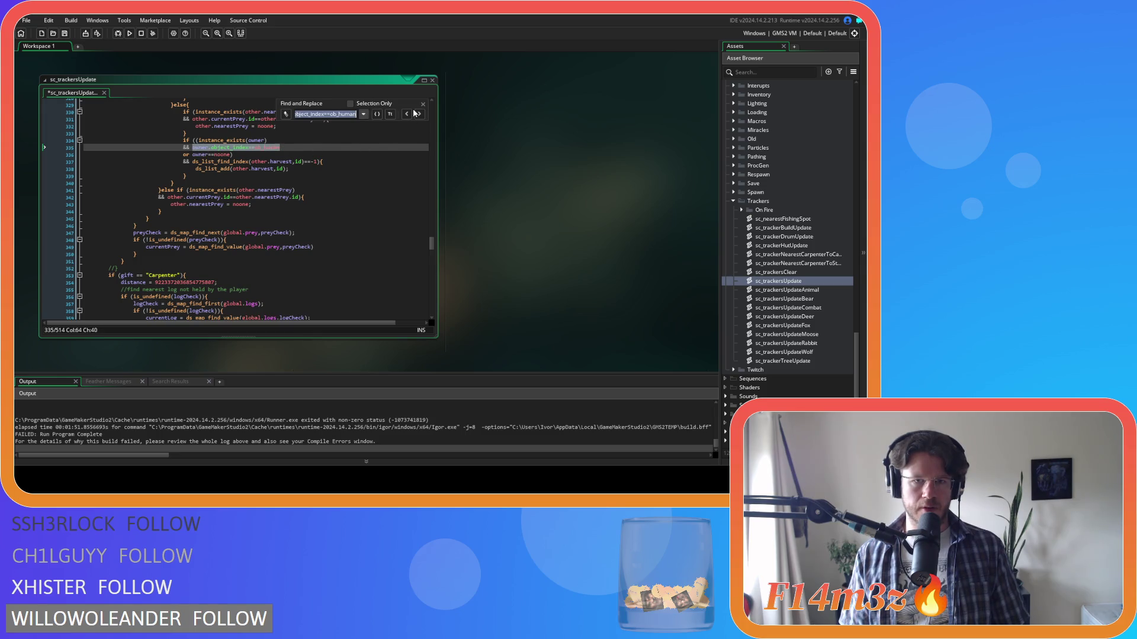
{"action": "key", "text": "Return"}
{"action": "left_click", "coordinate": [259, 147]}
{"action": "left_click_drag", "start_coordinate": [259, 147], "coordinate": [182, 153]}
{"action": "type", "text": "owner==noone"}
{"action": "key", "text": "ctrl+s"}
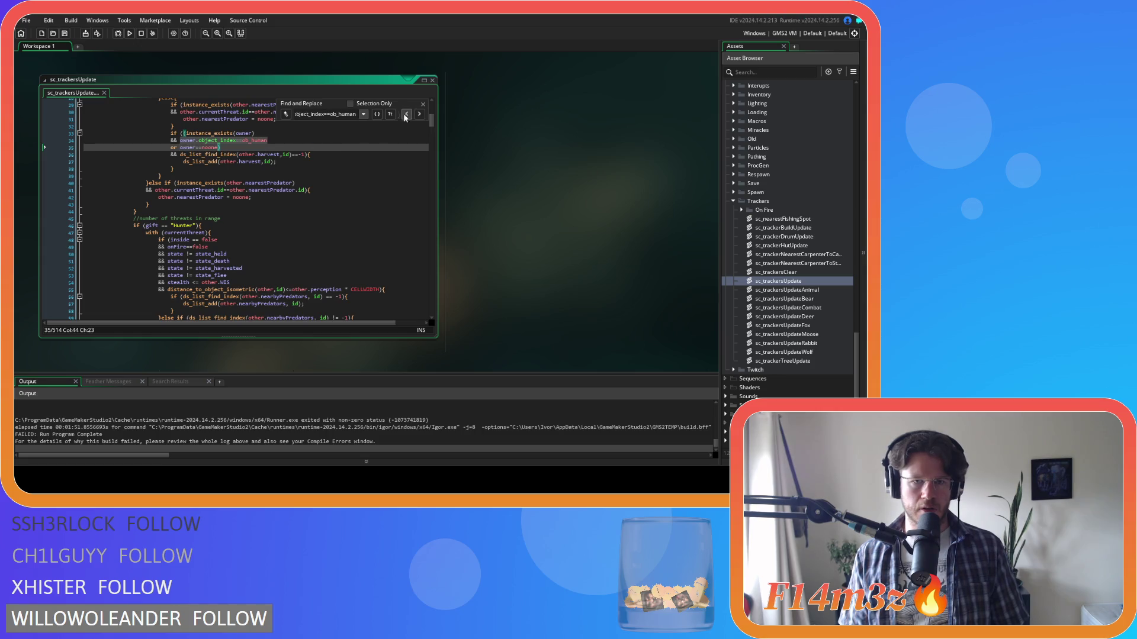
{"action": "left_click", "coordinate": [422, 104]}
{"action": "left_click", "coordinate": [315, 154]}
{"action": "left_click", "coordinate": [317, 147]}
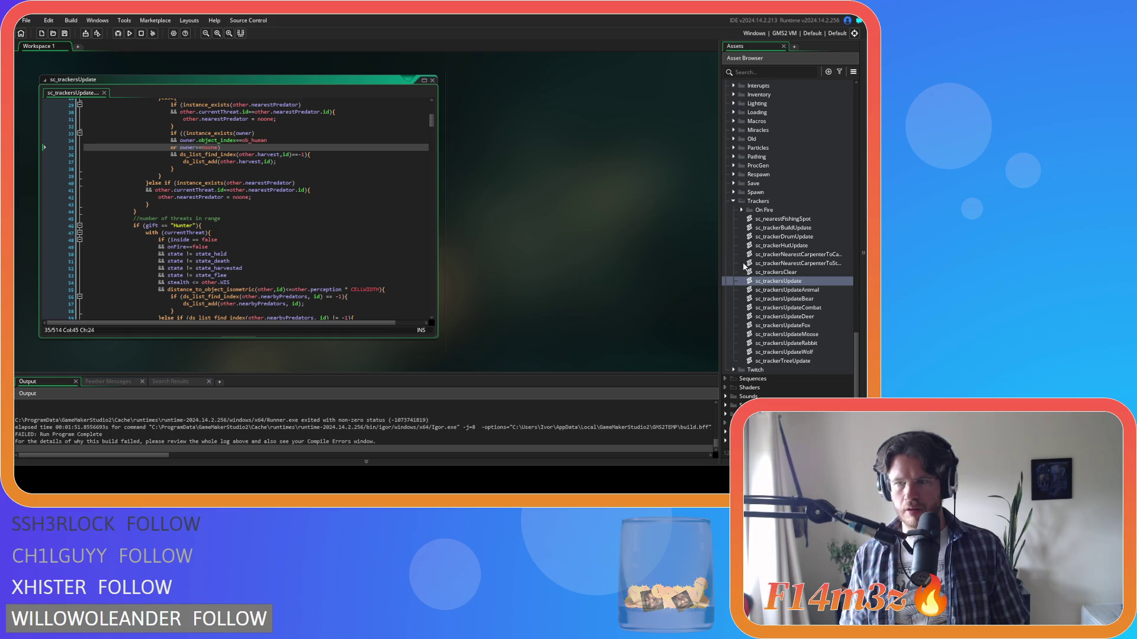
Open ob_human and make its Create event noone checks on lines 2794 and 3321 test owner
{"action": "scroll", "coordinate": [788, 251], "scroll_direction": "up", "scroll_amount": 10}
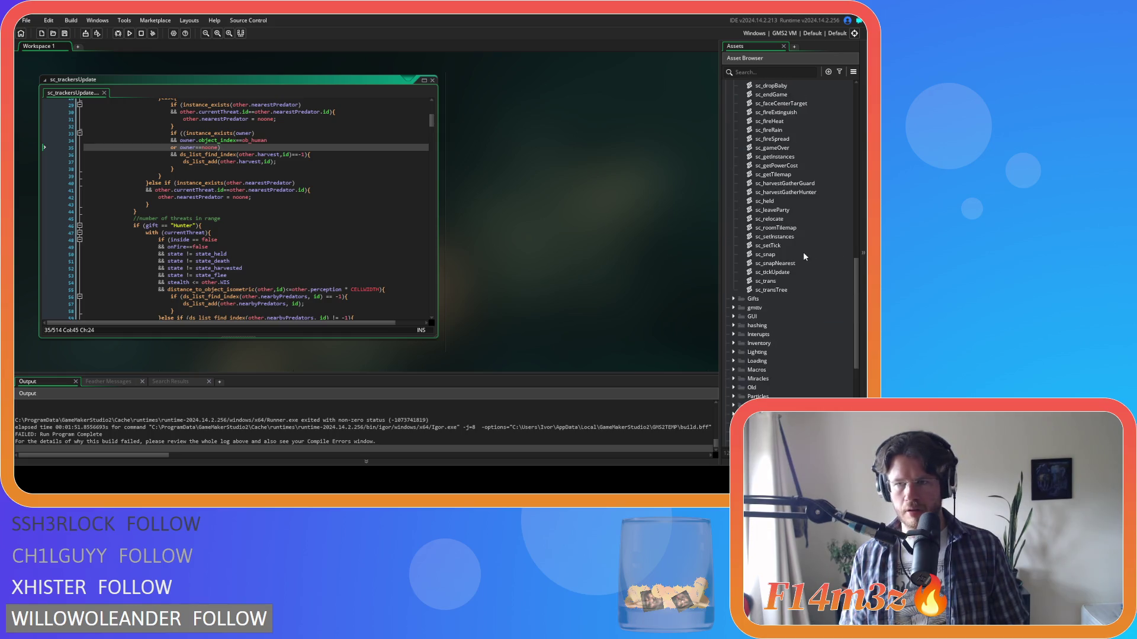
{"action": "scroll", "coordinate": [787, 247], "scroll_direction": "up", "scroll_amount": 10}
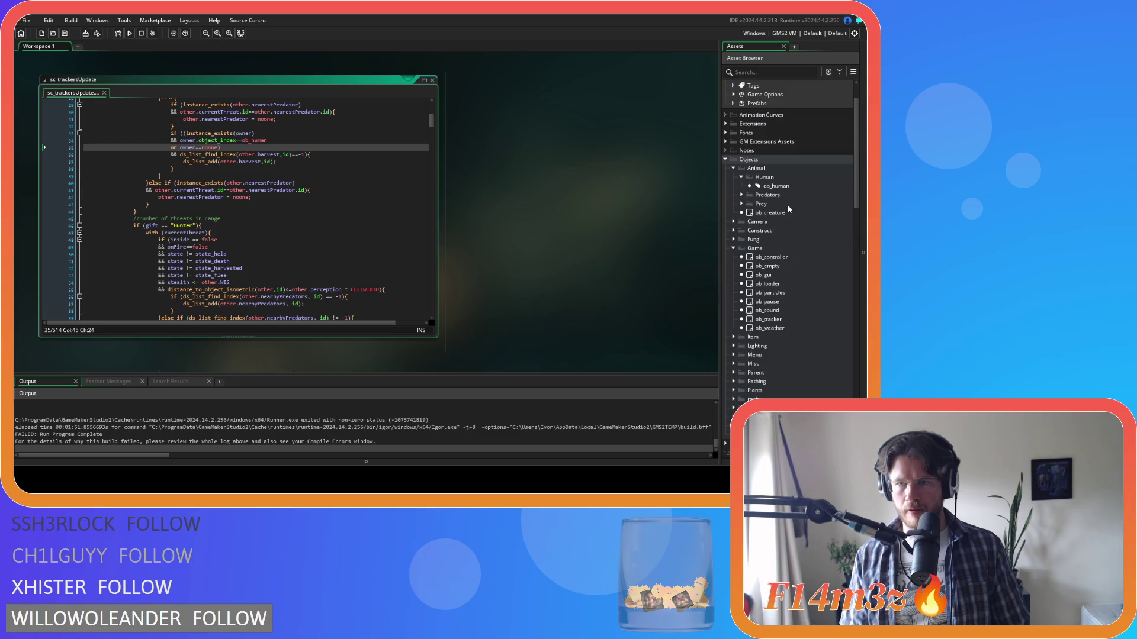
{"action": "double_click", "coordinate": [776, 186]}
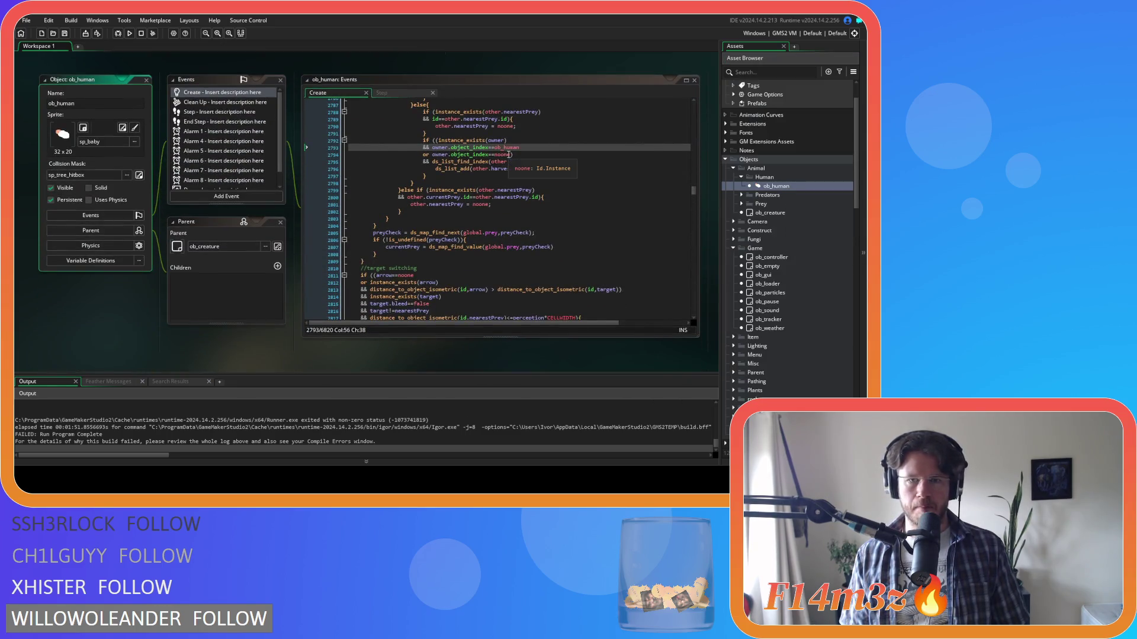
{"action": "left_click_drag", "start_coordinate": [511, 155], "coordinate": [473, 154]}
{"action": "type", "text": "owner"}
{"action": "left_click", "coordinate": [528, 146]}
{"action": "key", "text": "ctrl+f"}
{"action": "left_click", "coordinate": [667, 115]}
{"action": "left_click", "coordinate": [508, 147]}
{"action": "type", "text": "owner"}
{"action": "left_click", "coordinate": [483, 151]}
In the Step event, change the noone checks on lines 390 and 735 to owner==noone and save
{"action": "left_click", "coordinate": [403, 93]}
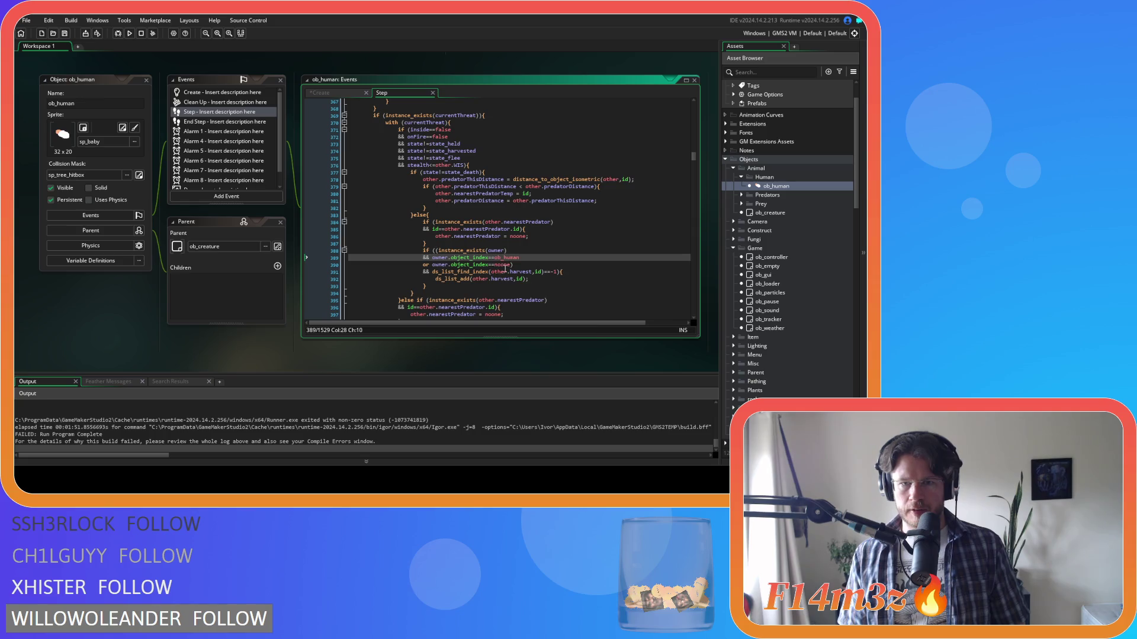
{"action": "left_click", "coordinate": [435, 266]}
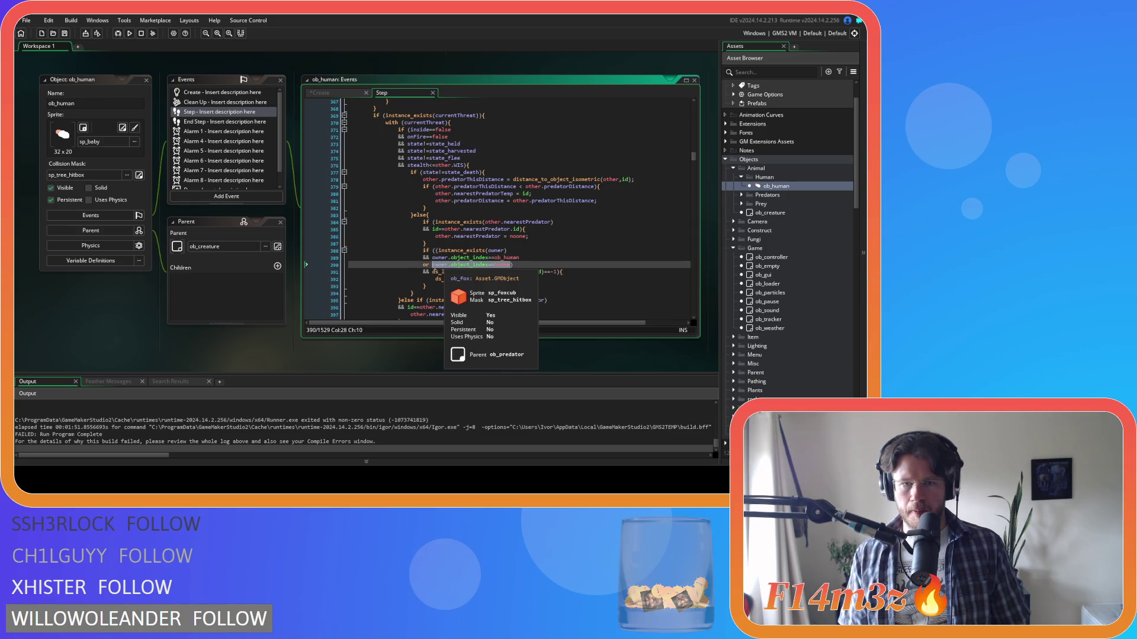
{"action": "type", "text": "owner==noone"}
{"action": "left_click", "coordinate": [529, 258]}
{"action": "left_click_drag", "start_coordinate": [442, 261], "coordinate": [436, 262]}
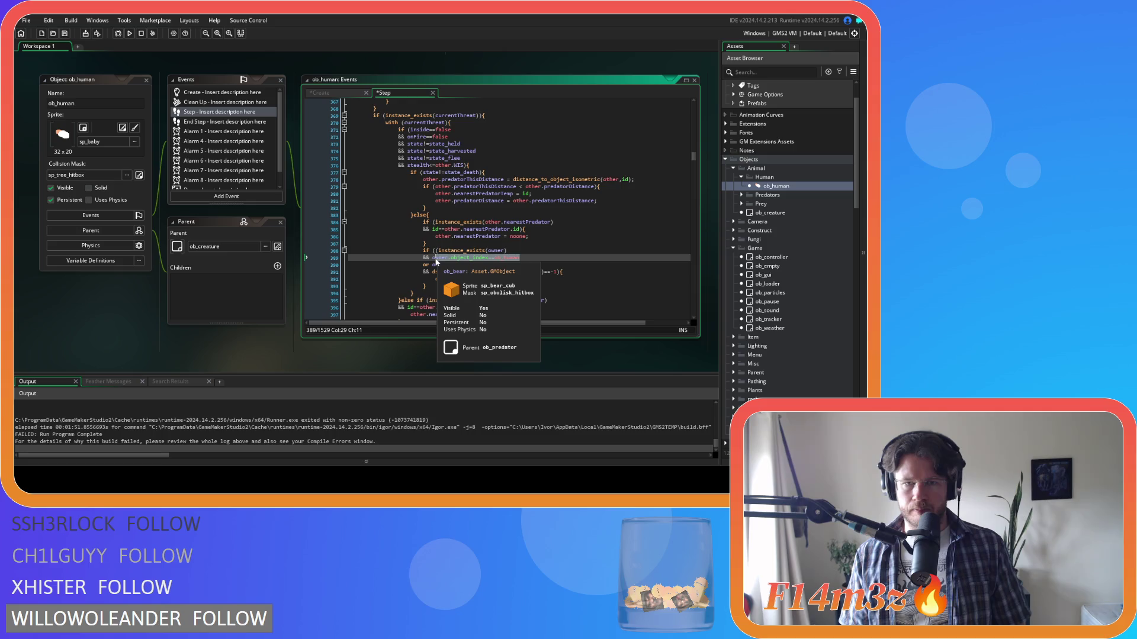
{"action": "key", "text": "ctrl+f"}
{"action": "left_click", "coordinate": [669, 115]}
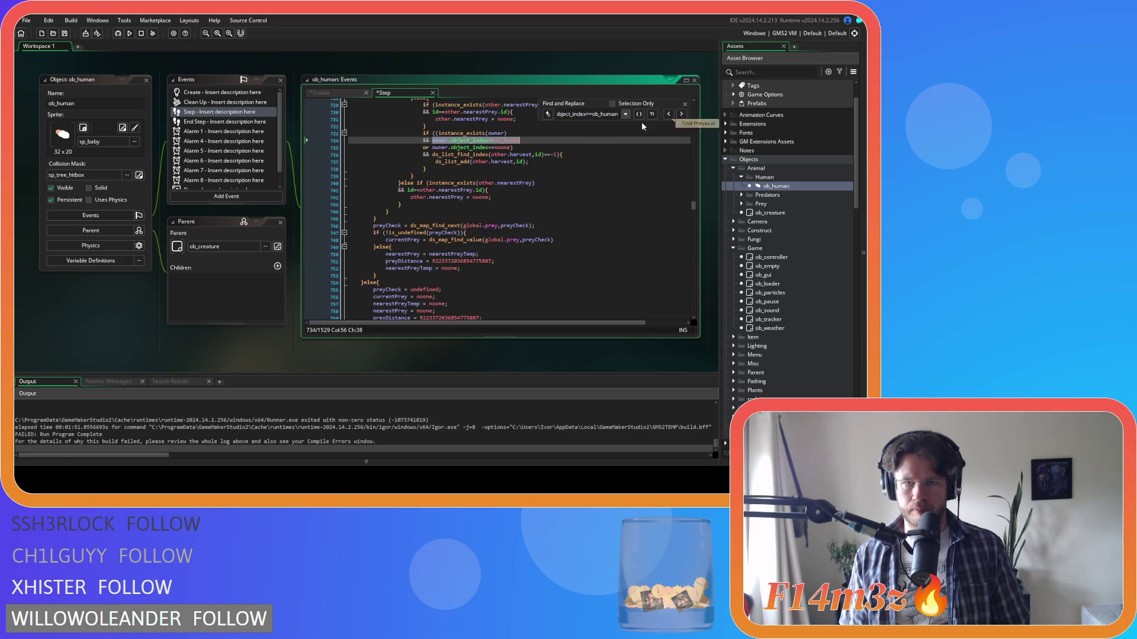
{"action": "left_click", "coordinate": [511, 148], "text": "shift"}
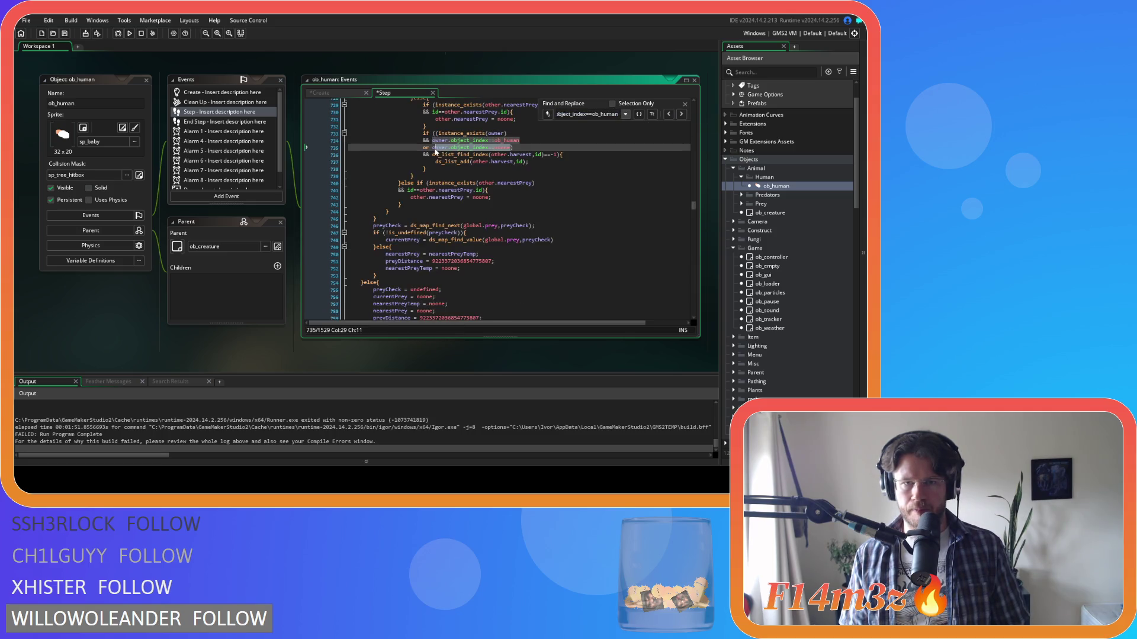
{"action": "left_click", "coordinate": [523, 154]}
{"action": "key", "text": "ctrl+s"}
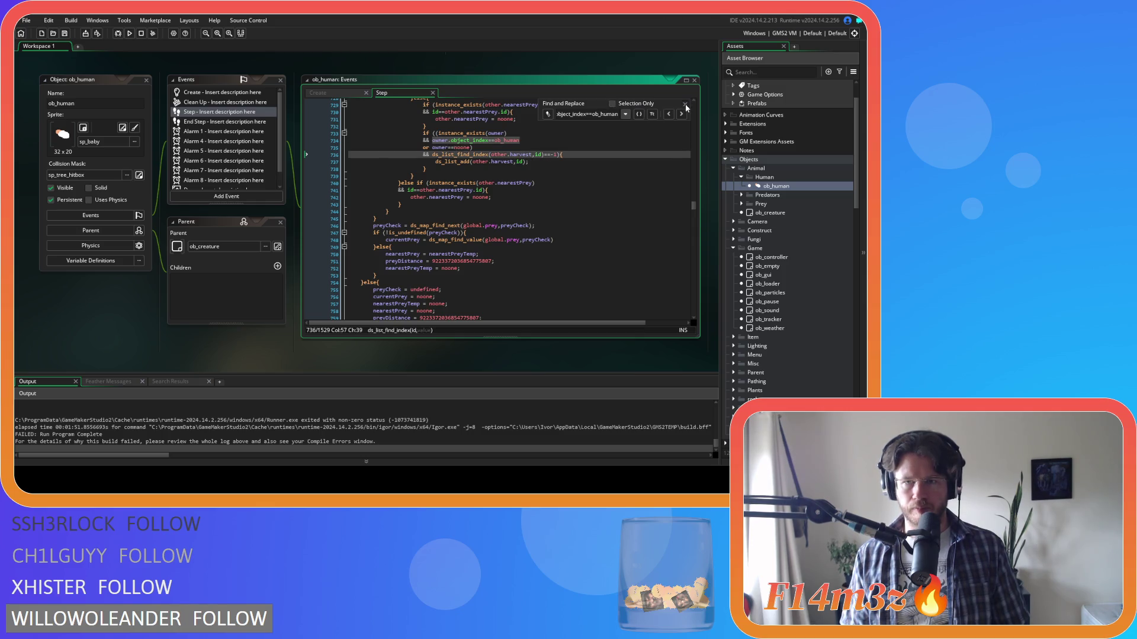
Close the search and review the instance_exists(owner) guarded check around lines 734–736
{"action": "left_click", "coordinate": [685, 106]}
{"action": "left_click", "coordinate": [530, 154]}
{"action": "left_click", "coordinate": [489, 147]}
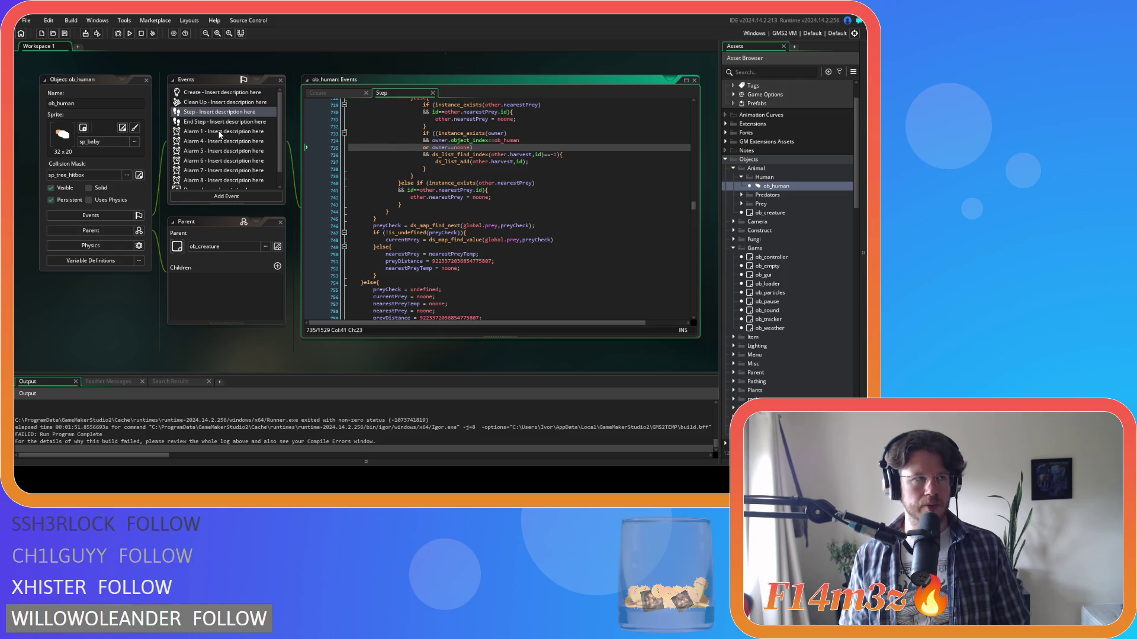
{"action": "left_click_drag", "start_coordinate": [448, 141], "coordinate": [477, 133]}
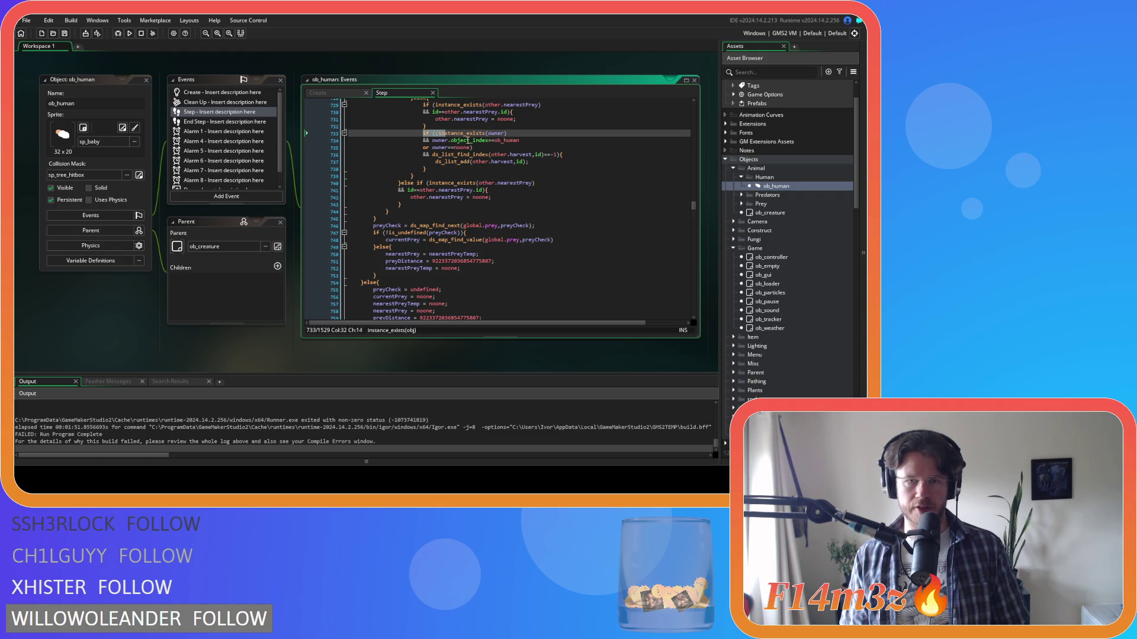
{"action": "left_click", "coordinate": [508, 154]}
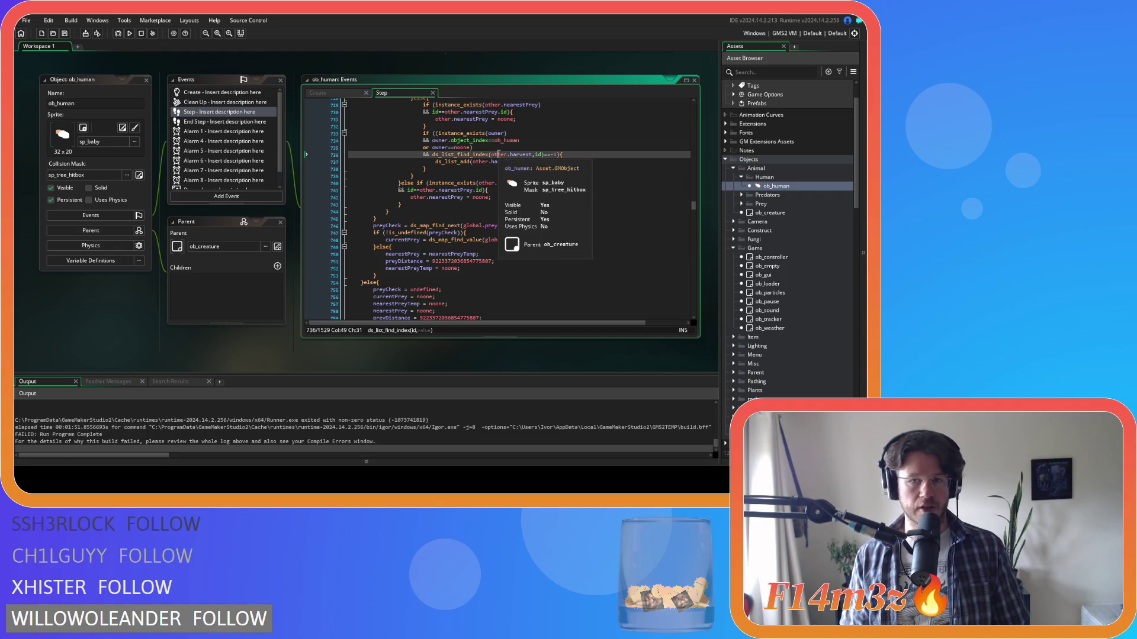
{"action": "left_click", "coordinate": [461, 132]}
{"action": "left_click", "coordinate": [530, 141]}
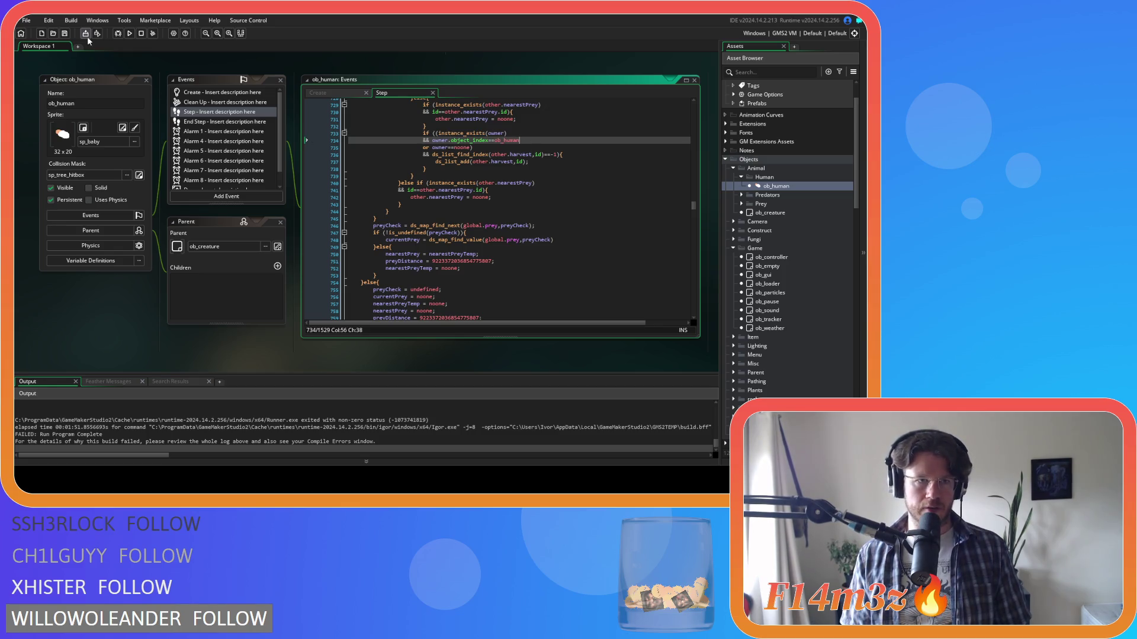
Build and run Entheogen again from the toolbar to test the hunter change
{"action": "left_click", "coordinate": [129, 33]}
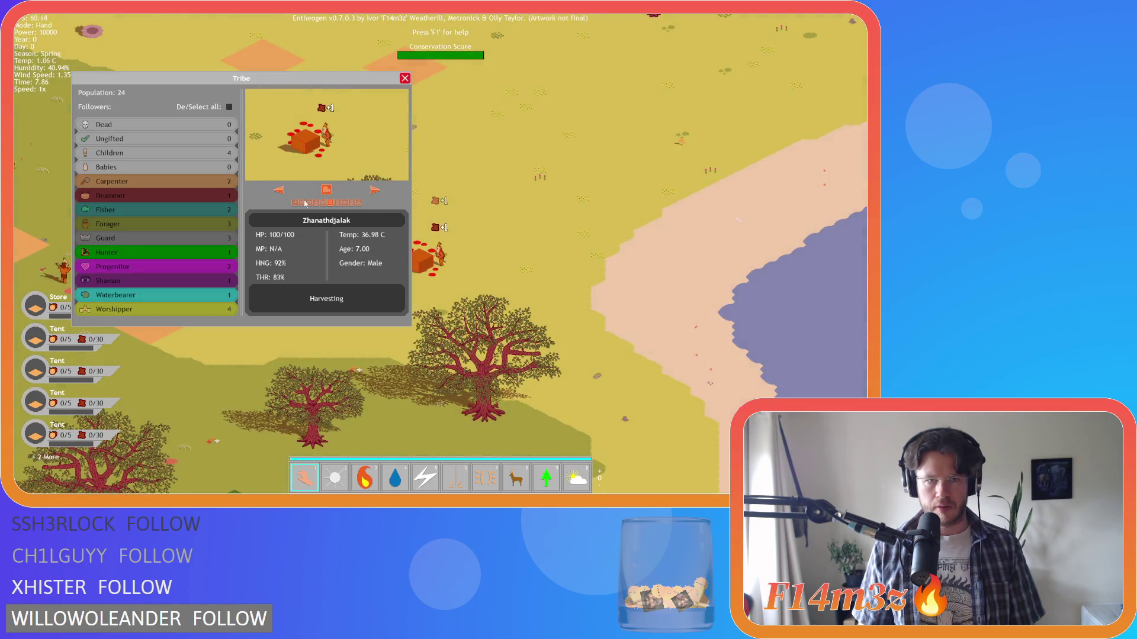
Select Divine Protection (key 5) and cast it on the lone tribesperson in the forest
{"action": "key", "text": "Escape"}
{"action": "scroll", "coordinate": [521, 261], "scroll_direction": "down", "scroll_amount": 5}
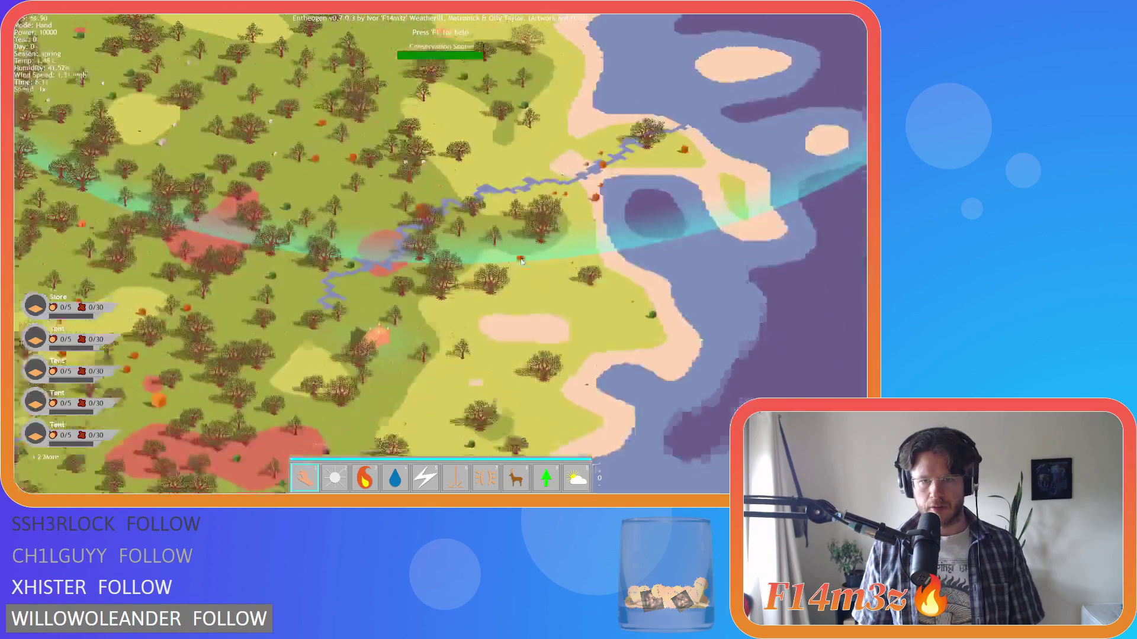
{"action": "scroll", "coordinate": [522, 261], "scroll_direction": "up", "scroll_amount": 5}
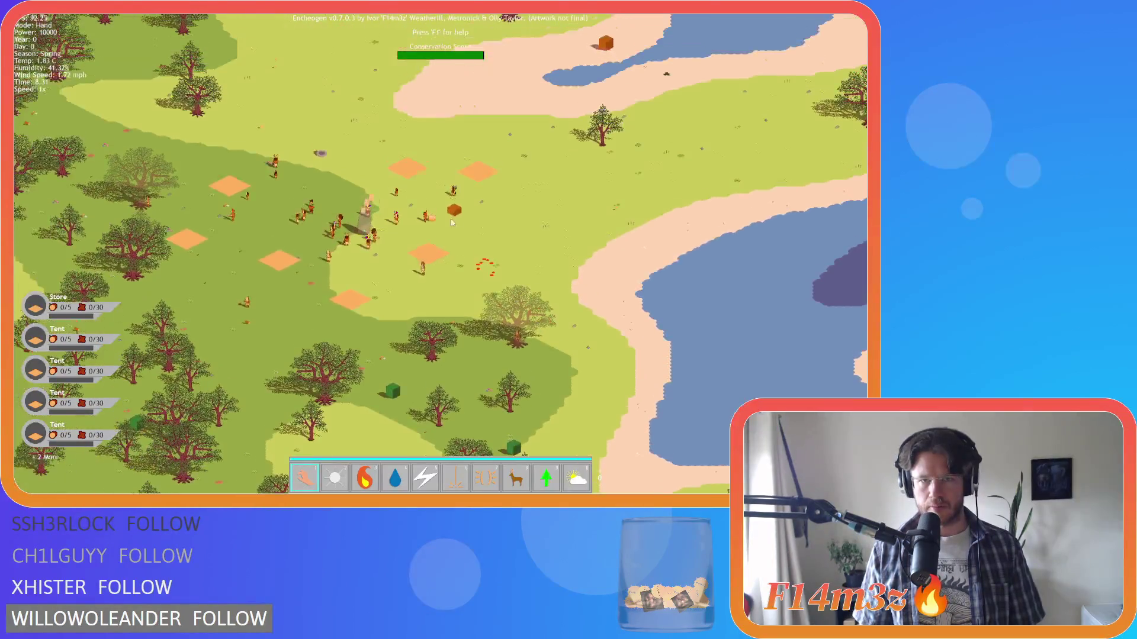
{"action": "scroll", "coordinate": [451, 222], "scroll_direction": "up", "scroll_amount": 2}
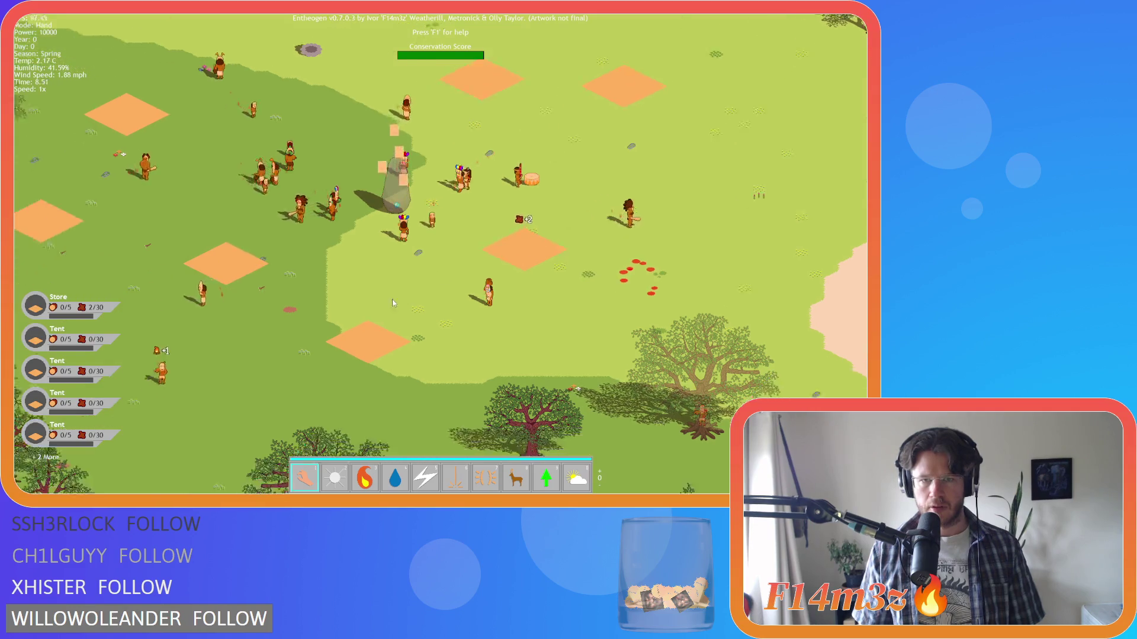
{"action": "scroll", "coordinate": [392, 302], "scroll_direction": "down", "scroll_amount": 6}
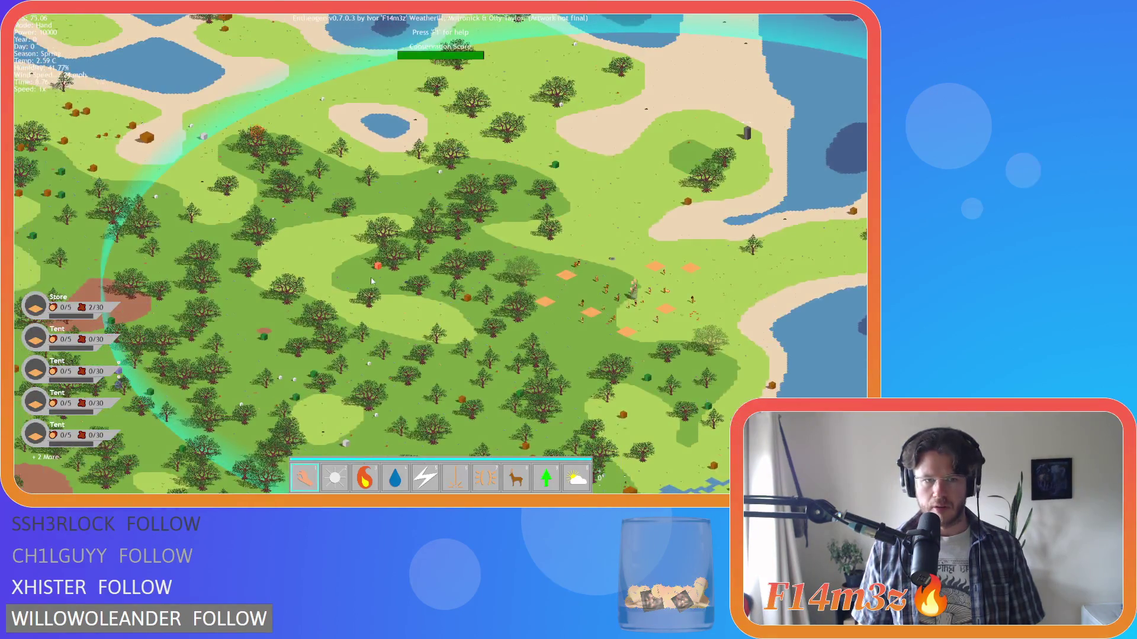
{"action": "scroll", "coordinate": [371, 276], "scroll_direction": "up", "scroll_amount": 6}
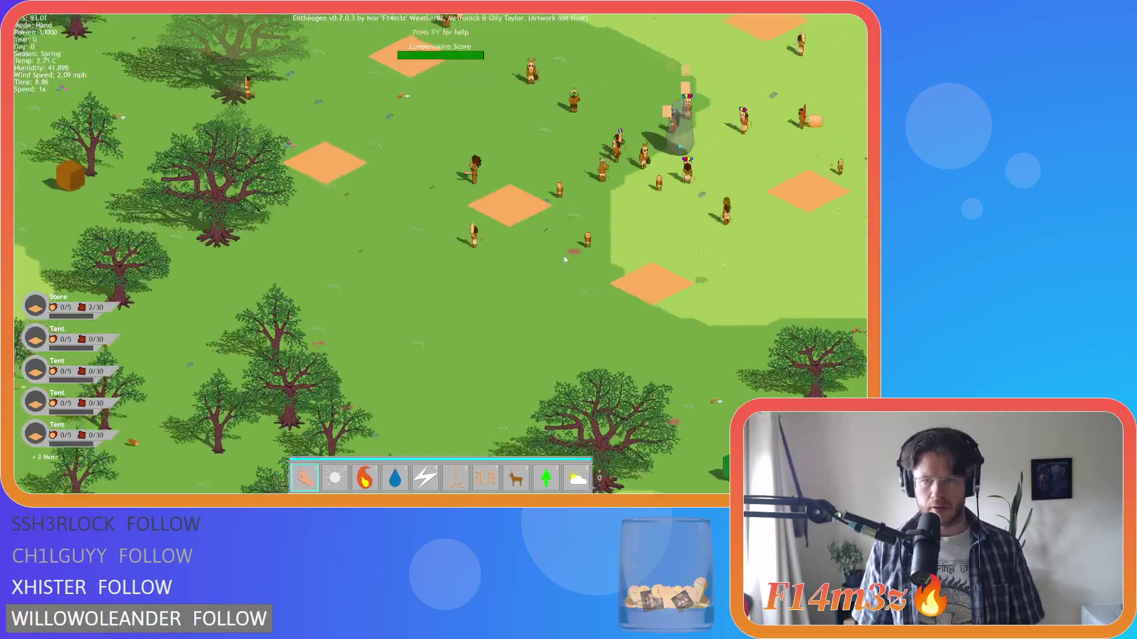
{"action": "scroll", "coordinate": [459, 246], "scroll_direction": "down", "scroll_amount": 5}
{"action": "scroll", "coordinate": [462, 247], "scroll_direction": "up", "scroll_amount": 2}
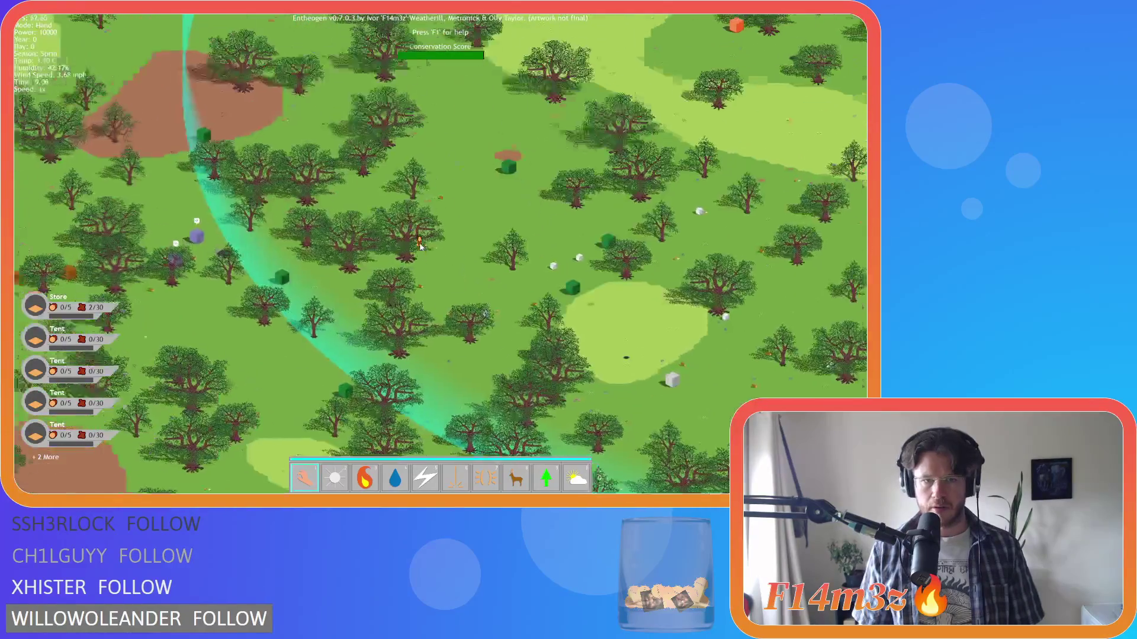
{"action": "key", "text": "5"}
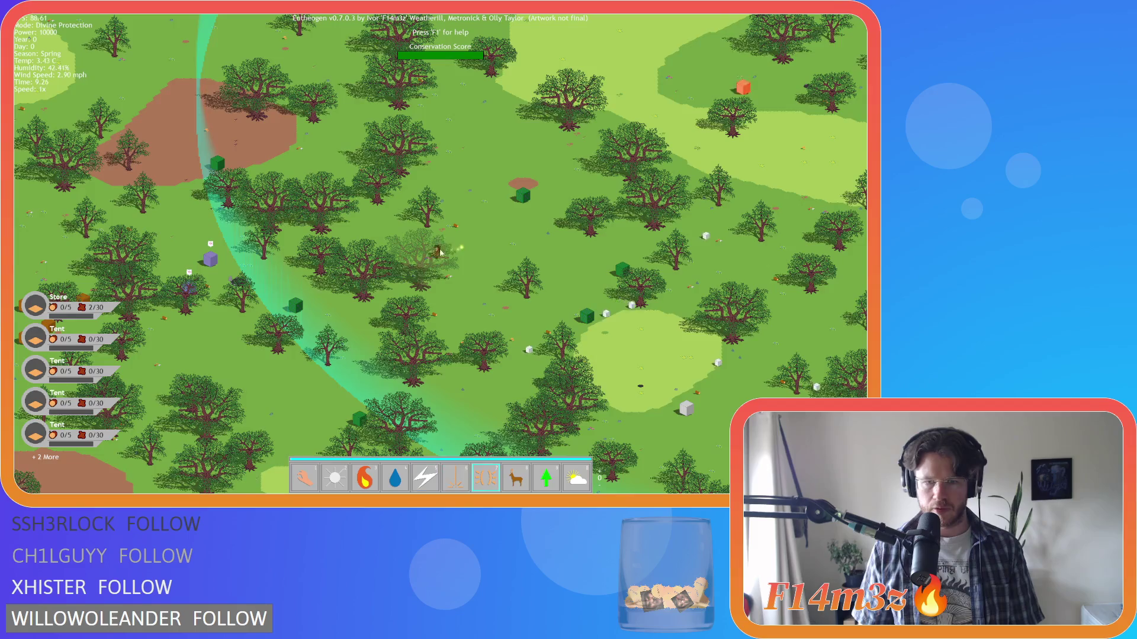
{"action": "key", "text": "space"}
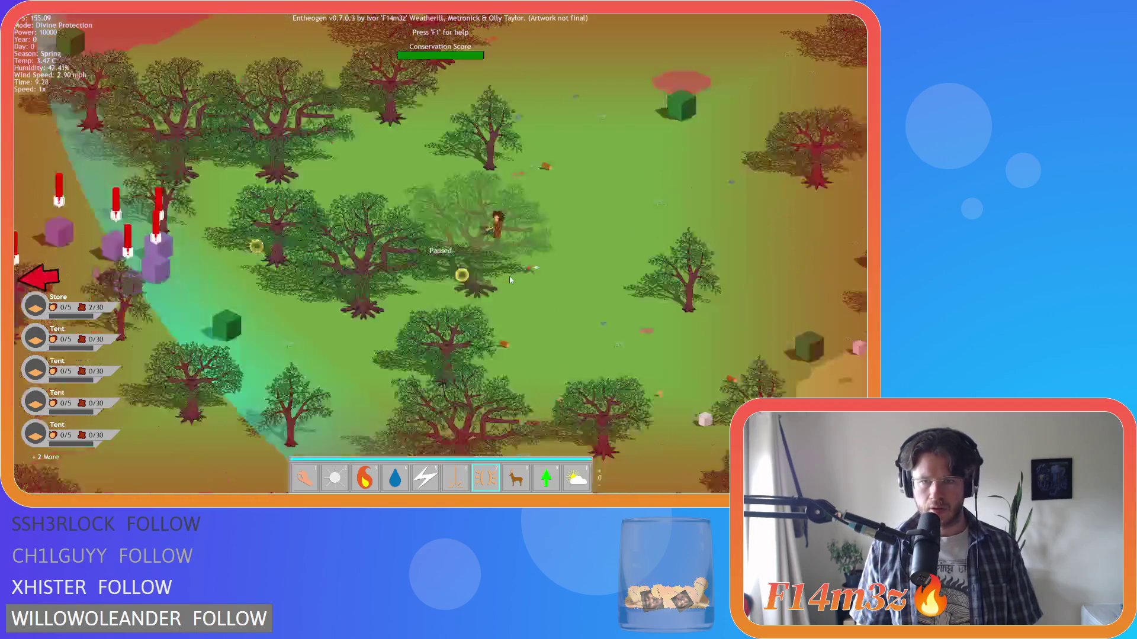
{"action": "scroll", "coordinate": [509, 276], "scroll_direction": "up", "scroll_amount": 3}
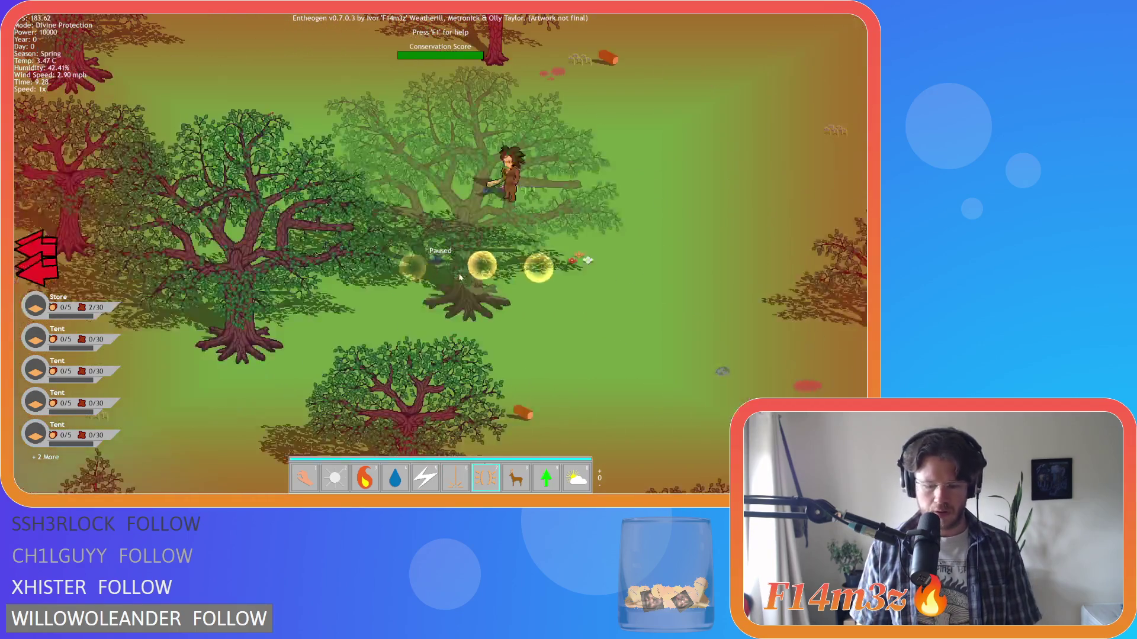
{"action": "left_click", "coordinate": [411, 225]}
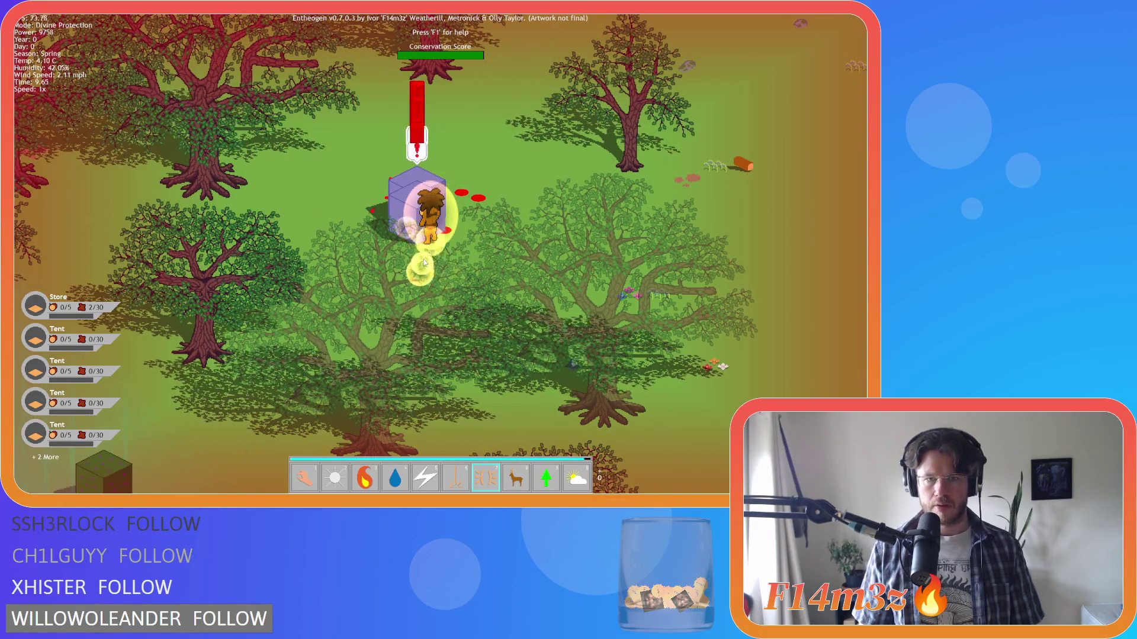
Switch back to Hand mode, pan south to the coast, and open a tribesperson's Tribe details
{"action": "scroll", "coordinate": [421, 255], "scroll_direction": "down", "scroll_amount": 3}
{"action": "key", "text": "d"}
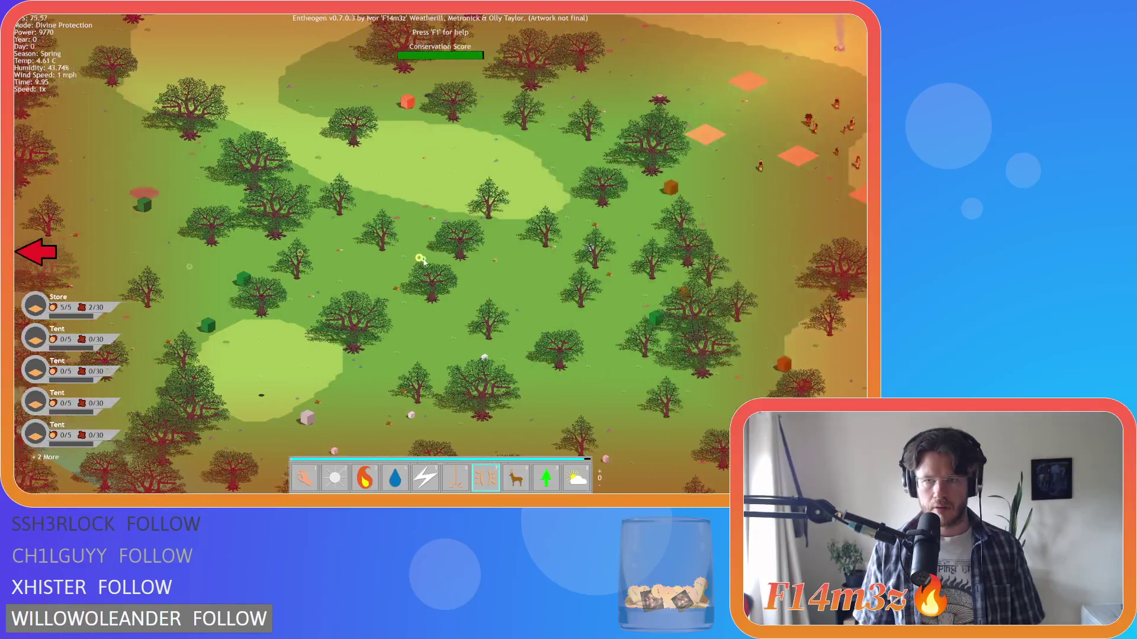
{"action": "key", "text": "a"}
{"action": "scroll", "coordinate": [367, 266], "scroll_direction": "up", "scroll_amount": 5}
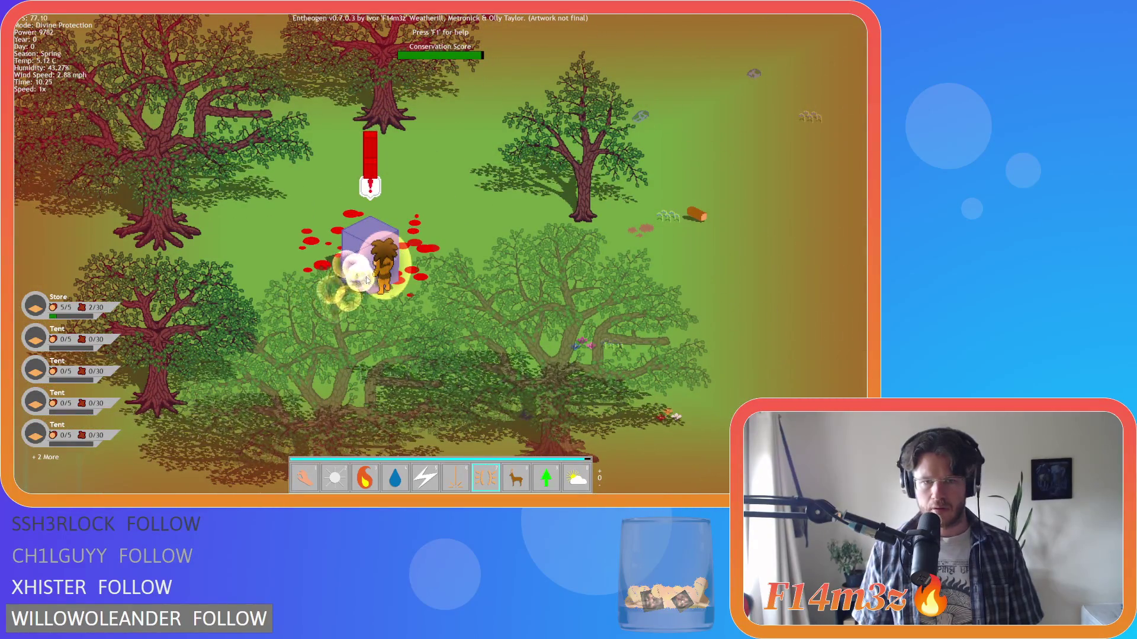
{"action": "key", "text": "1"}
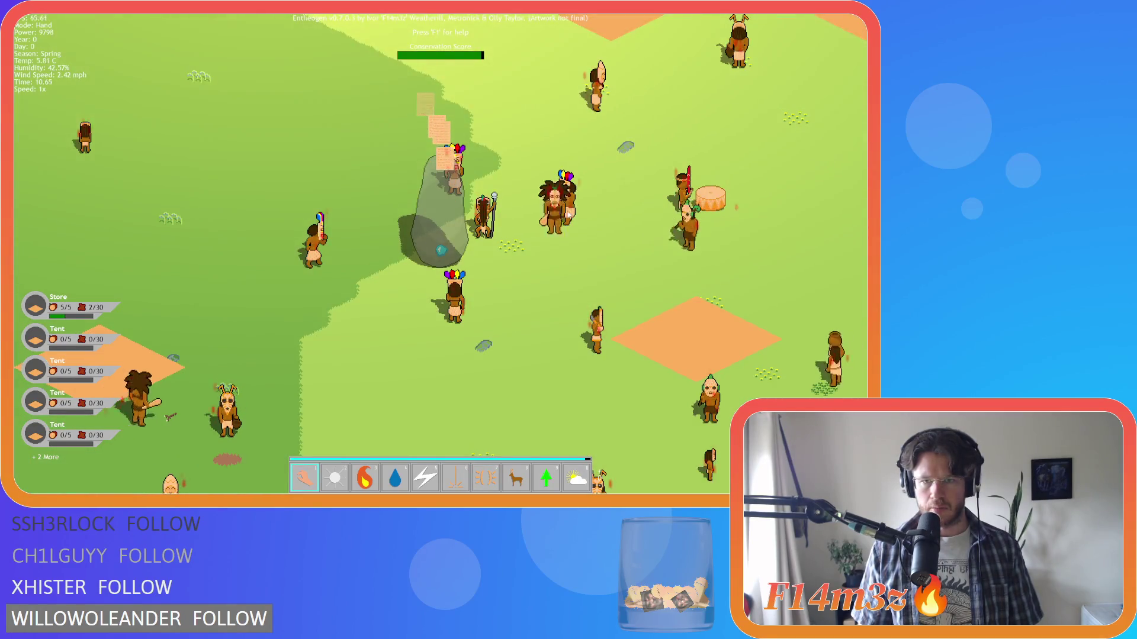
{"action": "scroll", "coordinate": [800, 195], "scroll_direction": "down", "scroll_amount": 5}
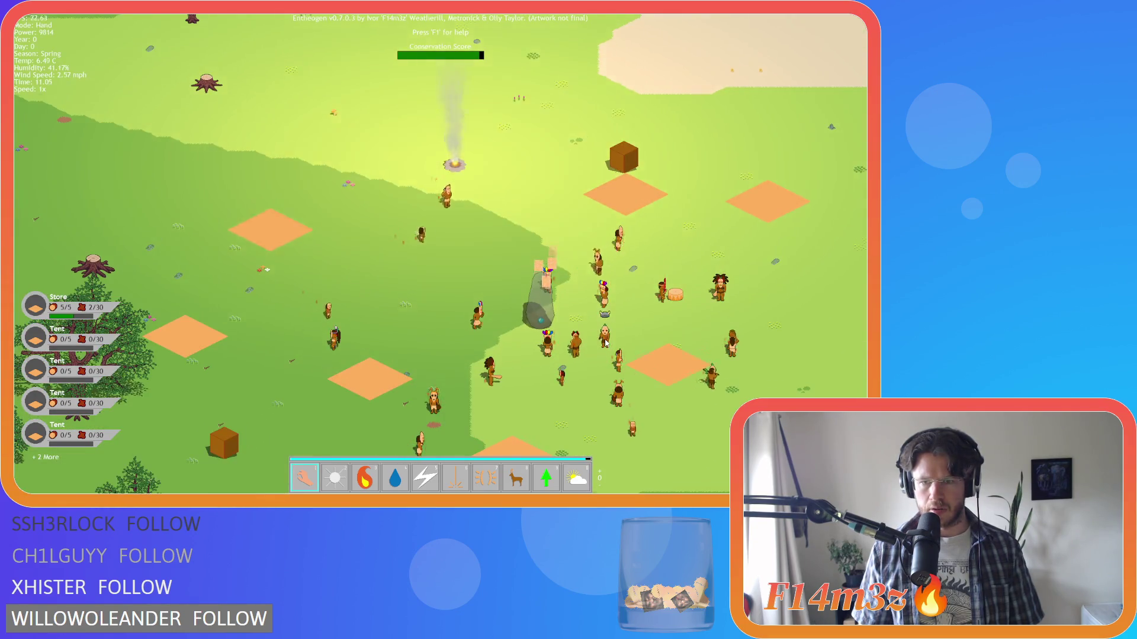
{"action": "key", "text": "s"}
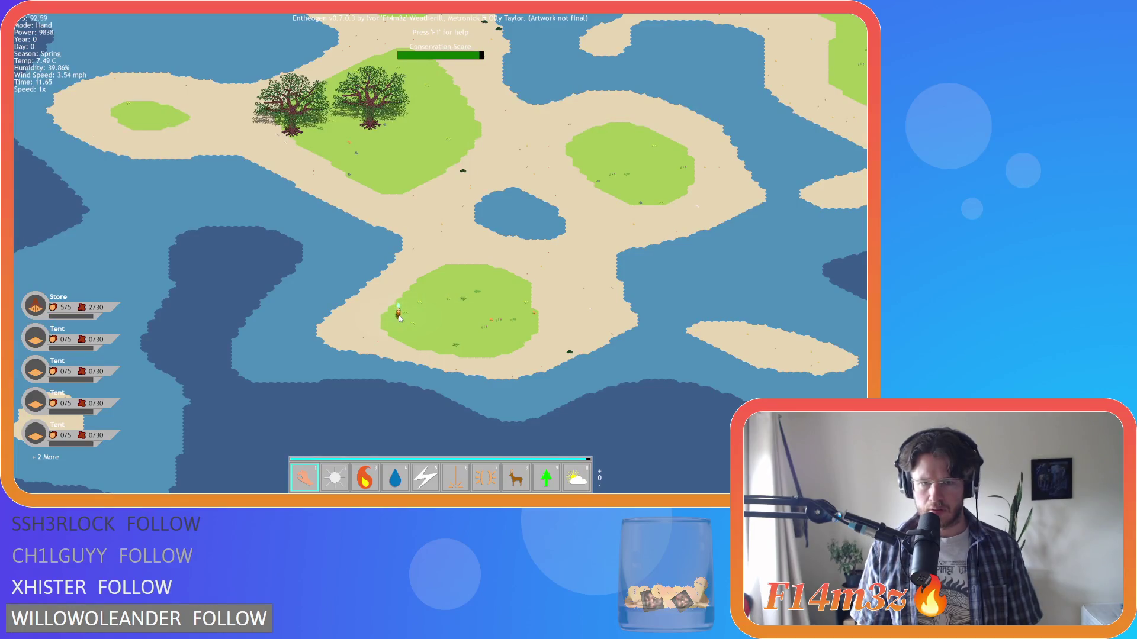
{"action": "left_click", "coordinate": [398, 316]}
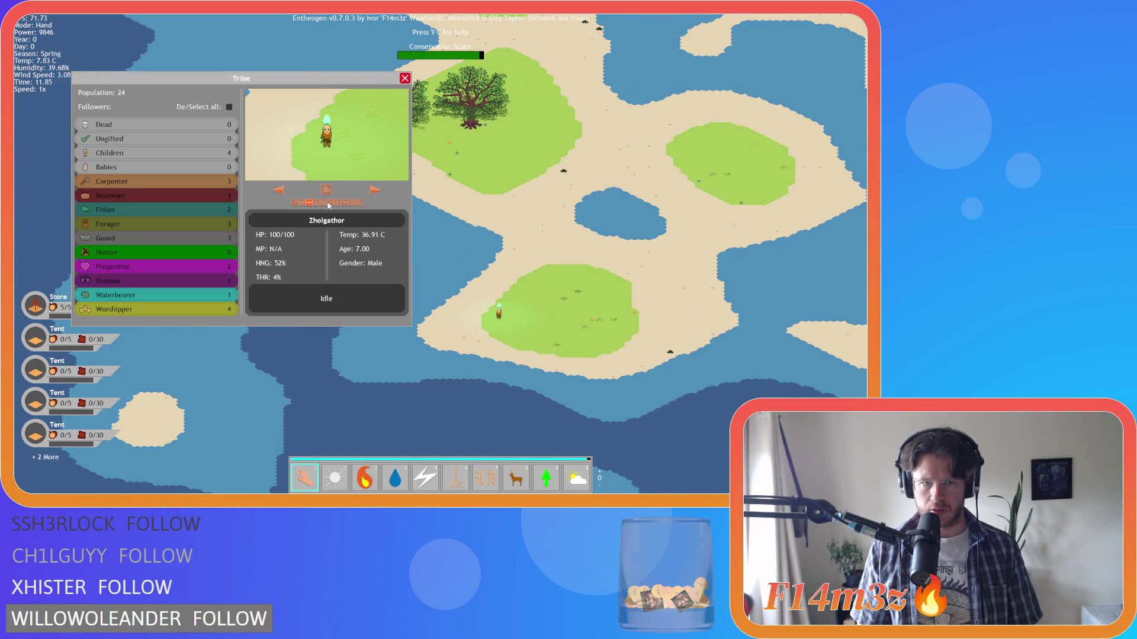
Close the Tribe panel, then bring up the hunter's details to check its current task
{"action": "key", "text": "Escape"}
{"action": "scroll", "coordinate": [521, 224], "scroll_direction": "down", "scroll_amount": 5}
{"action": "scroll", "coordinate": [521, 224], "scroll_direction": "up", "scroll_amount": 5}
{"action": "scroll", "coordinate": [292, 215], "scroll_direction": "down", "scroll_amount": 3}
{"action": "scroll", "coordinate": [375, 249], "scroll_direction": "down", "scroll_amount": 2}
{"action": "scroll", "coordinate": [485, 187], "scroll_direction": "up", "scroll_amount": 6}
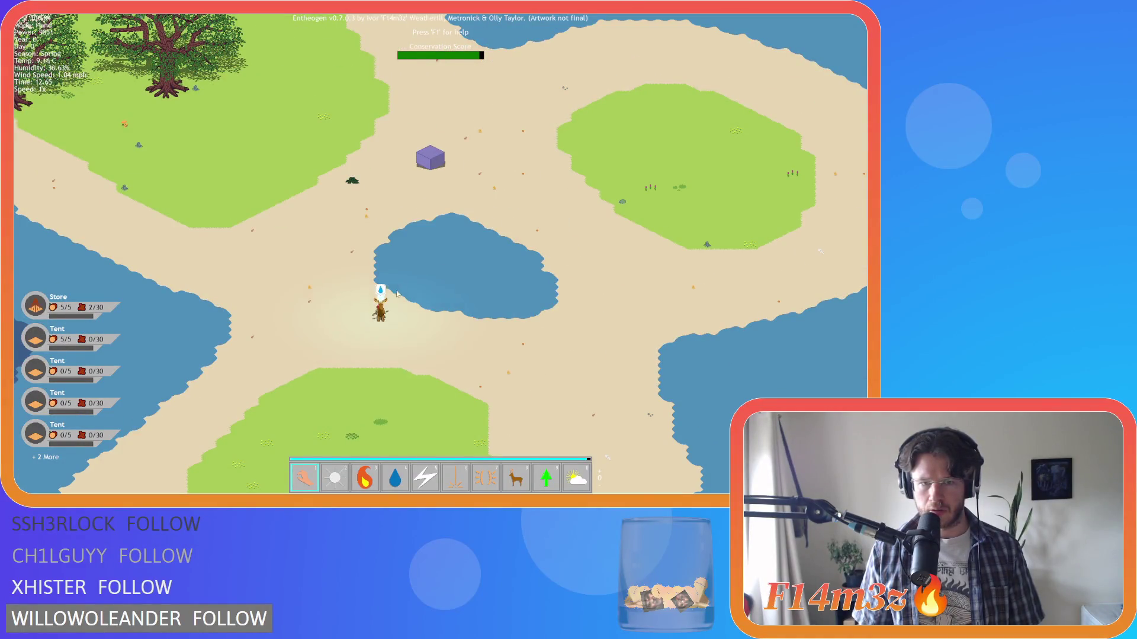
{"action": "left_click", "coordinate": [381, 302]}
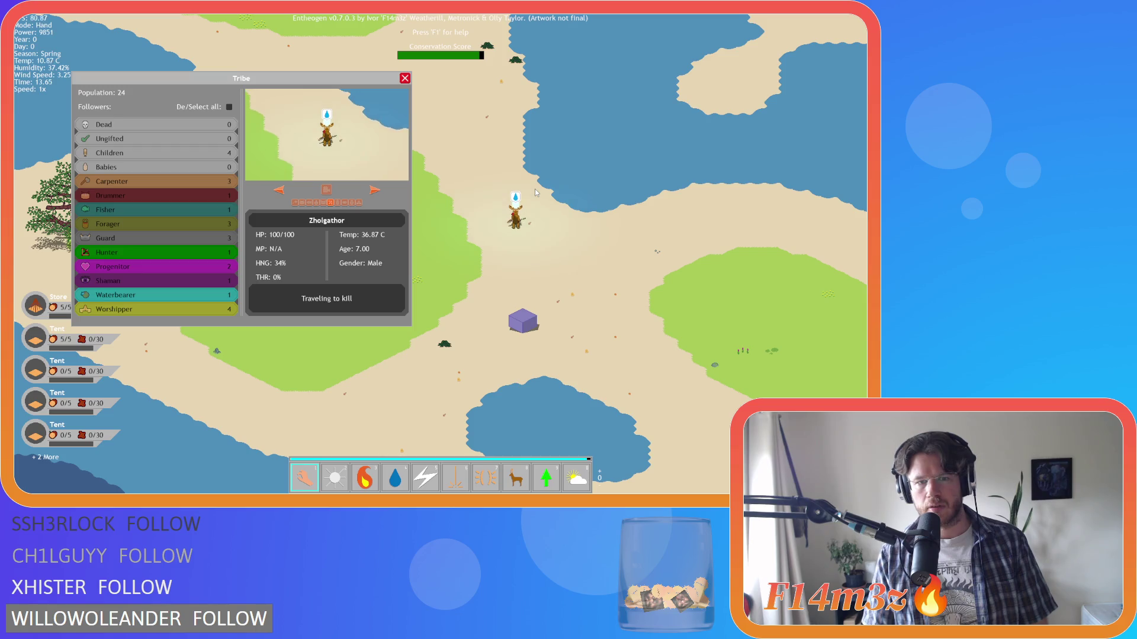
{"action": "key", "text": "Escape"}
Pan and zoom around the forest, coast and lake areas, then bring up the quit prompt
{"action": "key", "text": "Up"}
{"action": "key", "text": "Up"}
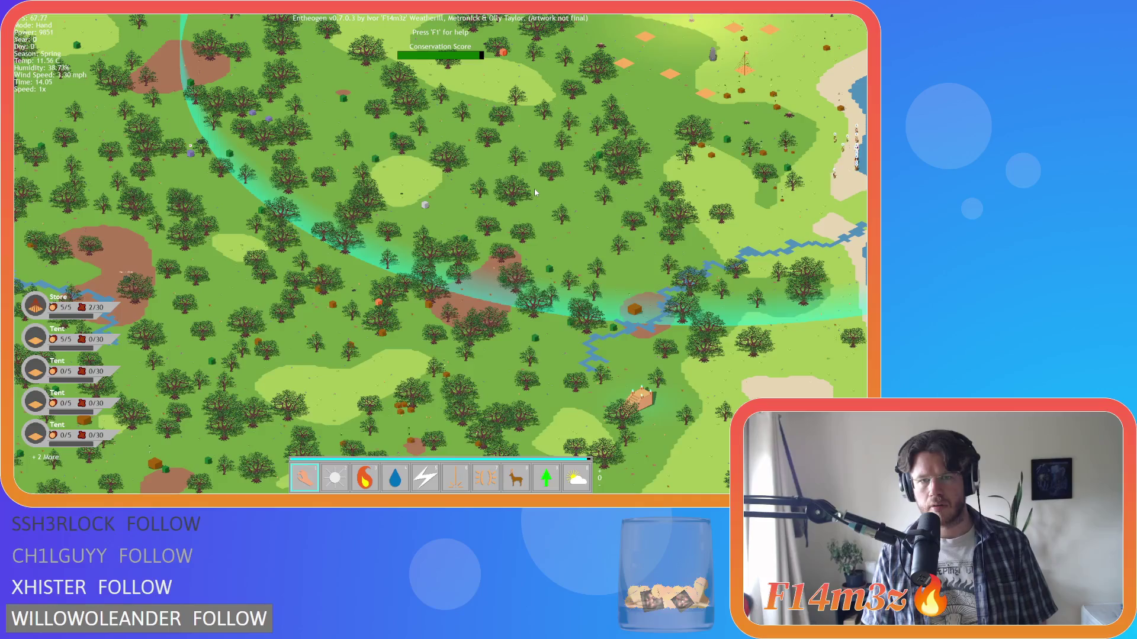
{"action": "key", "text": "Up"}
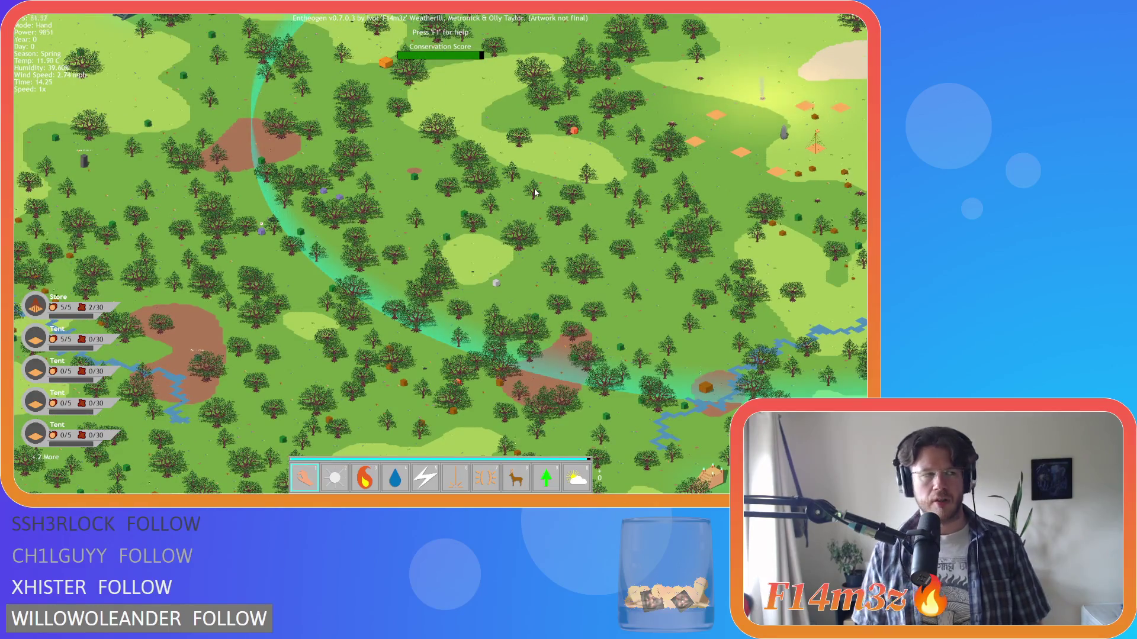
{"action": "scroll", "coordinate": [472, 183], "scroll_direction": "down", "scroll_amount": 5}
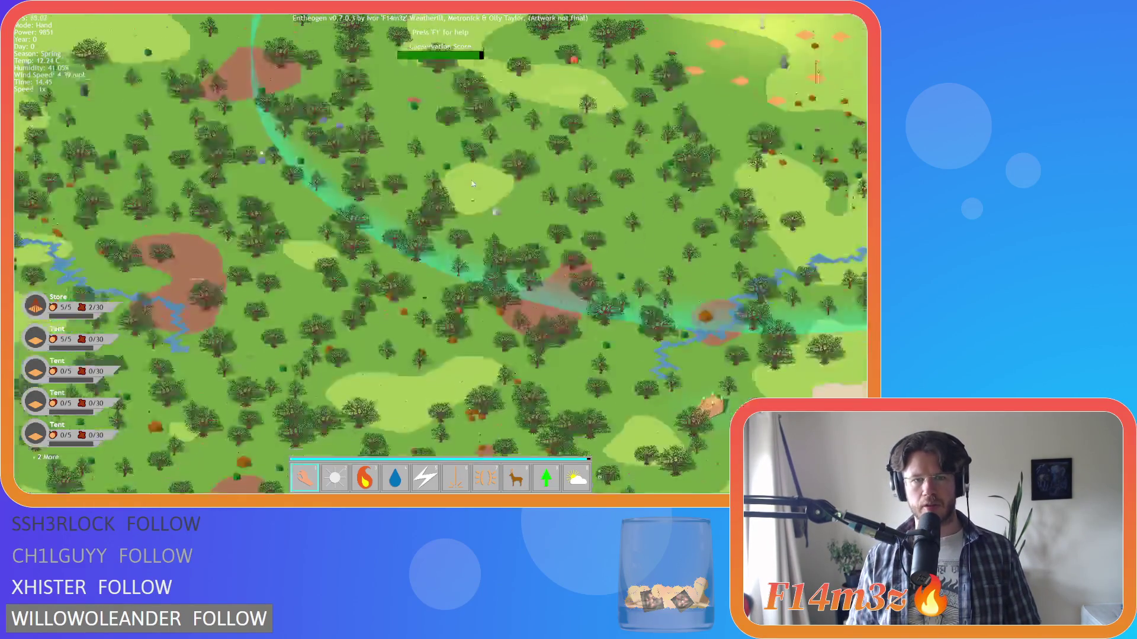
{"action": "scroll", "coordinate": [443, 246], "scroll_direction": "up", "scroll_amount": 5}
{"action": "key", "text": "Up"}
{"action": "key", "text": "Right"}
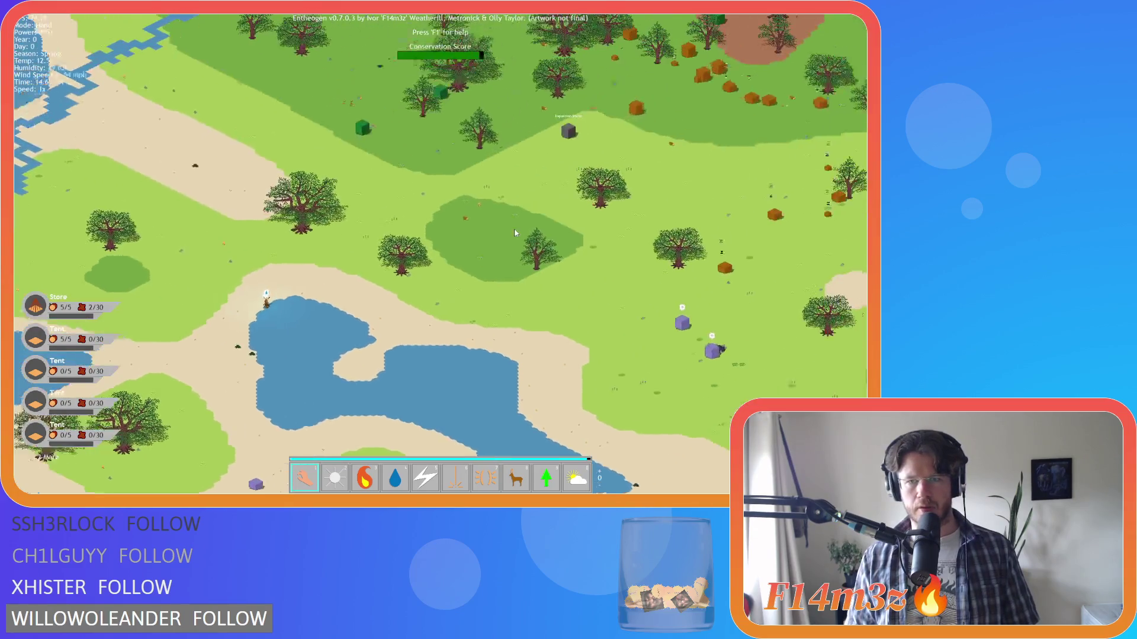
{"action": "scroll", "coordinate": [261, 290], "scroll_direction": "down", "scroll_amount": 5}
{"action": "key", "text": "Right"}
{"action": "key", "text": "Right"}
{"action": "scroll", "coordinate": [412, 271], "scroll_direction": "up", "scroll_amount": 5}
{"action": "key", "text": "Left"}
{"action": "key", "text": "Down"}
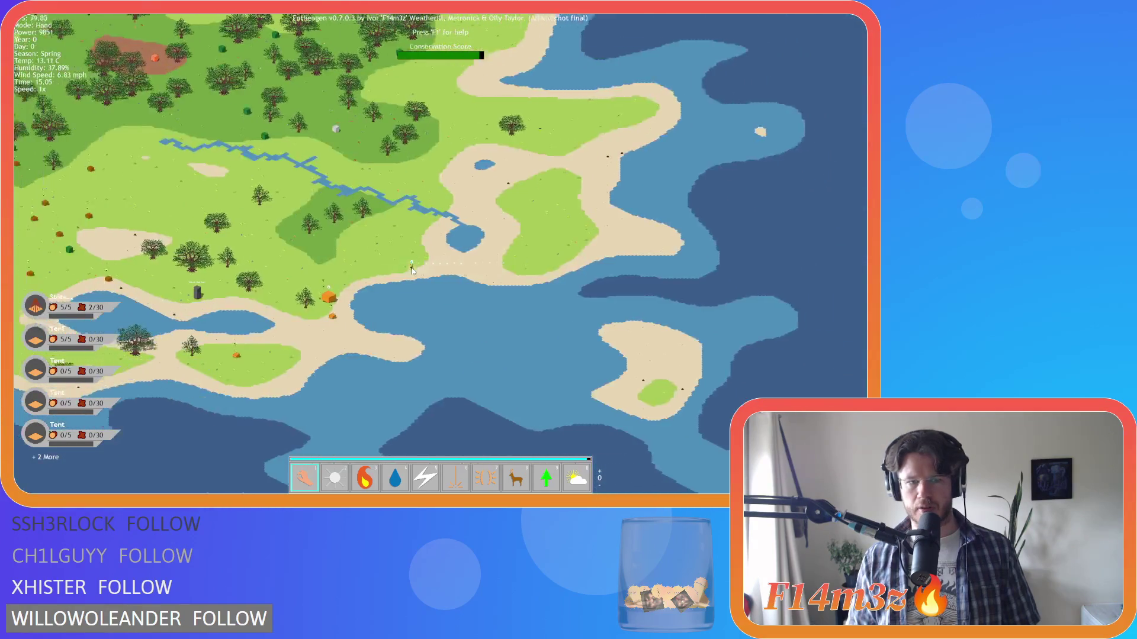
{"action": "scroll", "coordinate": [413, 270], "scroll_direction": "down", "scroll_amount": 3}
{"action": "key", "text": "Up"}
{"action": "scroll", "coordinate": [468, 298], "scroll_direction": "up", "scroll_amount": 3}
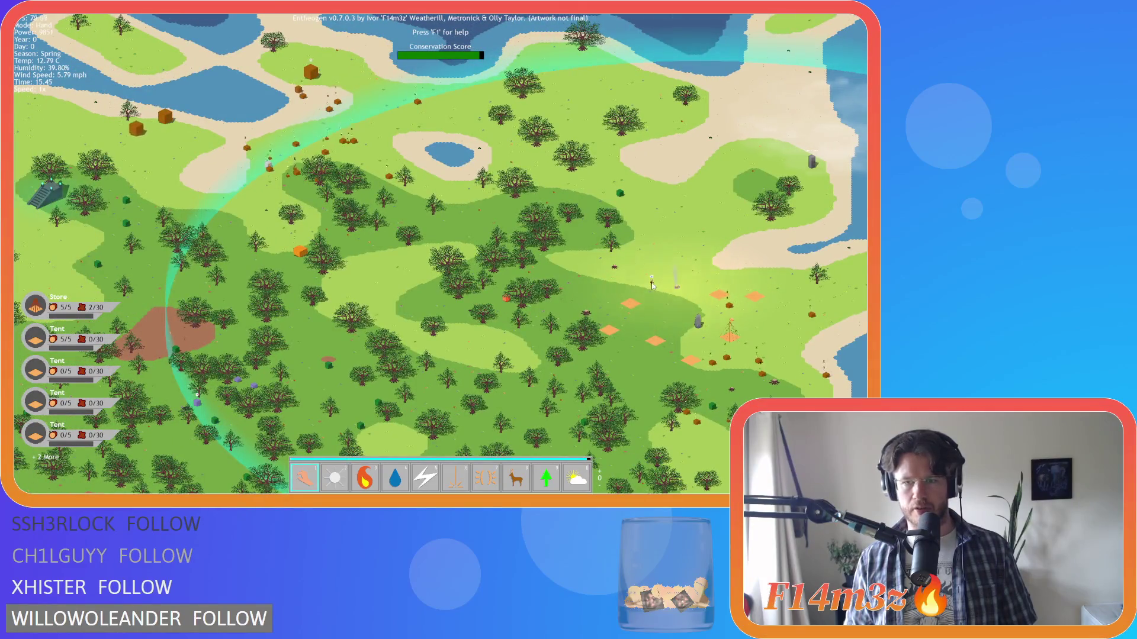
{"action": "scroll", "coordinate": [615, 279], "scroll_direction": "up", "scroll_amount": 3}
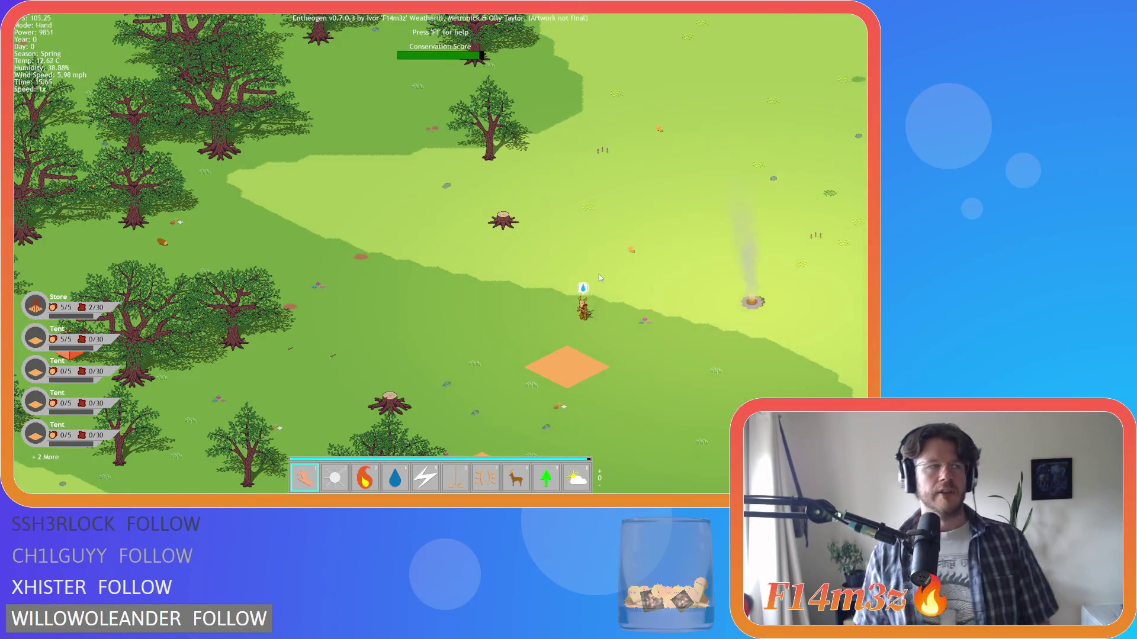
{"action": "key", "text": "Escape"}
Confirm quitting with Y, then open the sc_drop script from Scripts > Game
{"action": "key", "text": "y"}
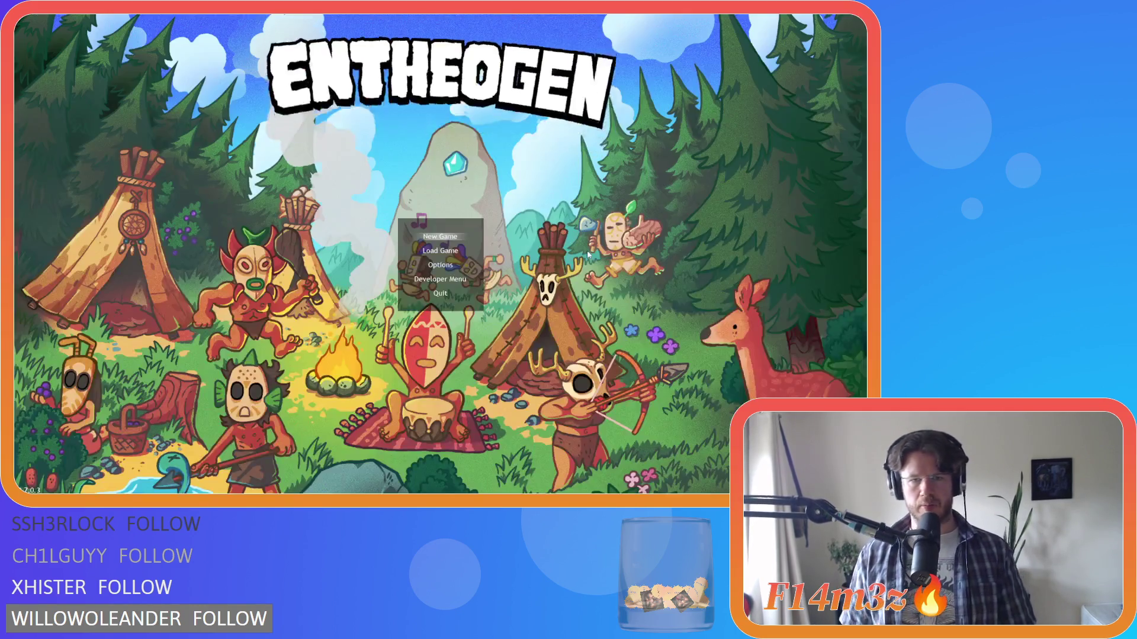
{"action": "scroll", "coordinate": [772, 242], "scroll_direction": "down", "scroll_amount": 5}
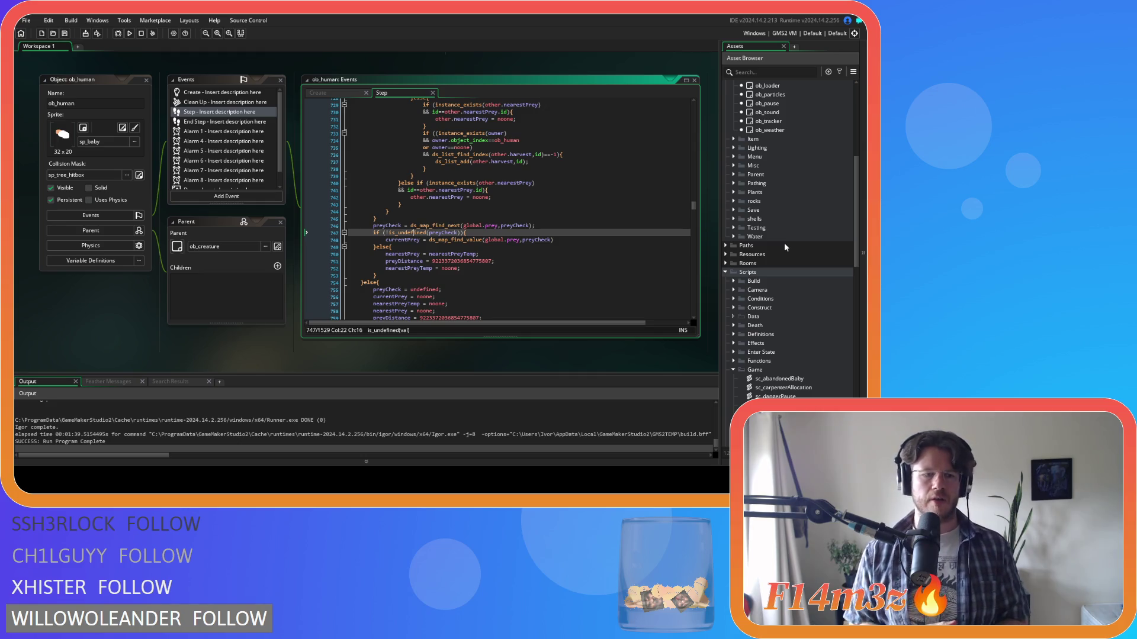
{"action": "scroll", "coordinate": [781, 245], "scroll_direction": "down", "scroll_amount": 1}
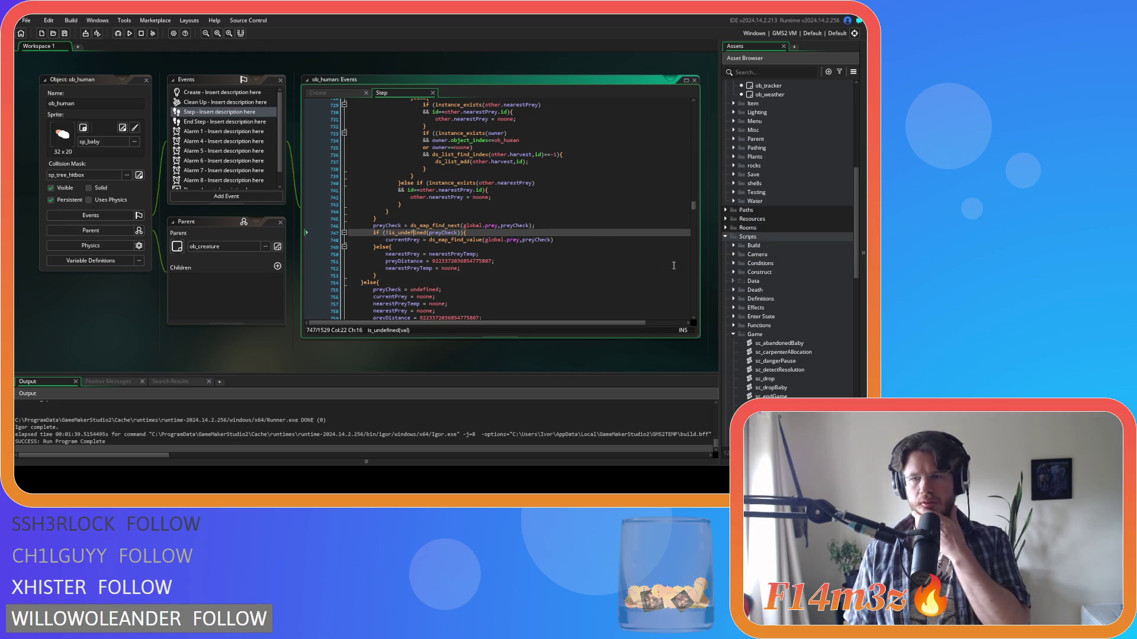
{"action": "scroll", "coordinate": [795, 324], "scroll_direction": "down", "scroll_amount": 4}
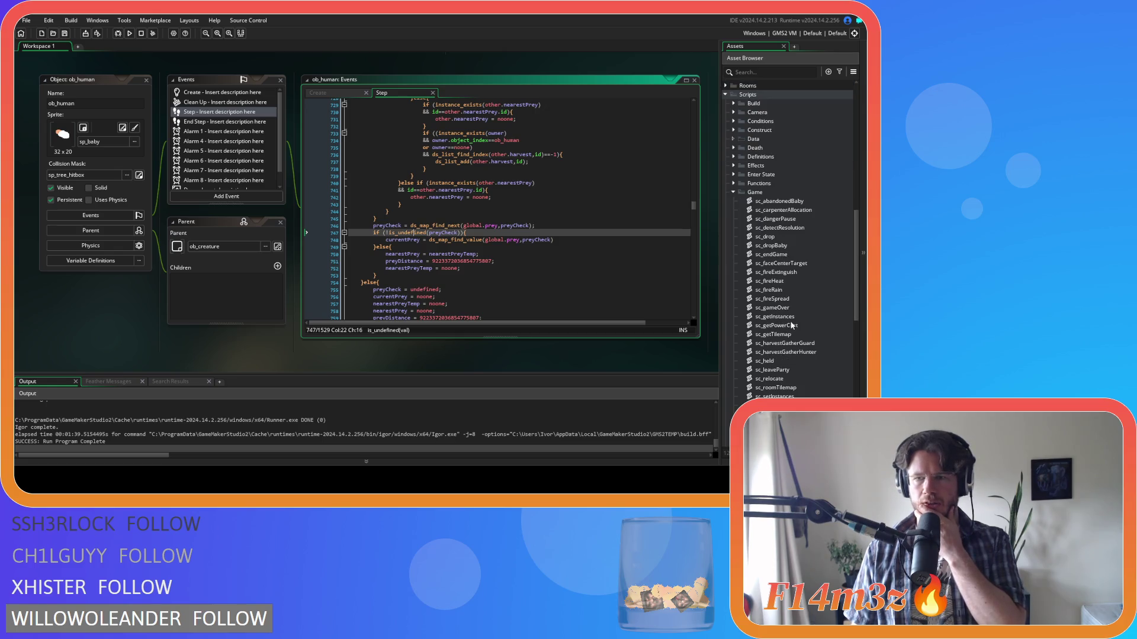
{"action": "scroll", "coordinate": [791, 325], "scroll_direction": "down", "scroll_amount": 2}
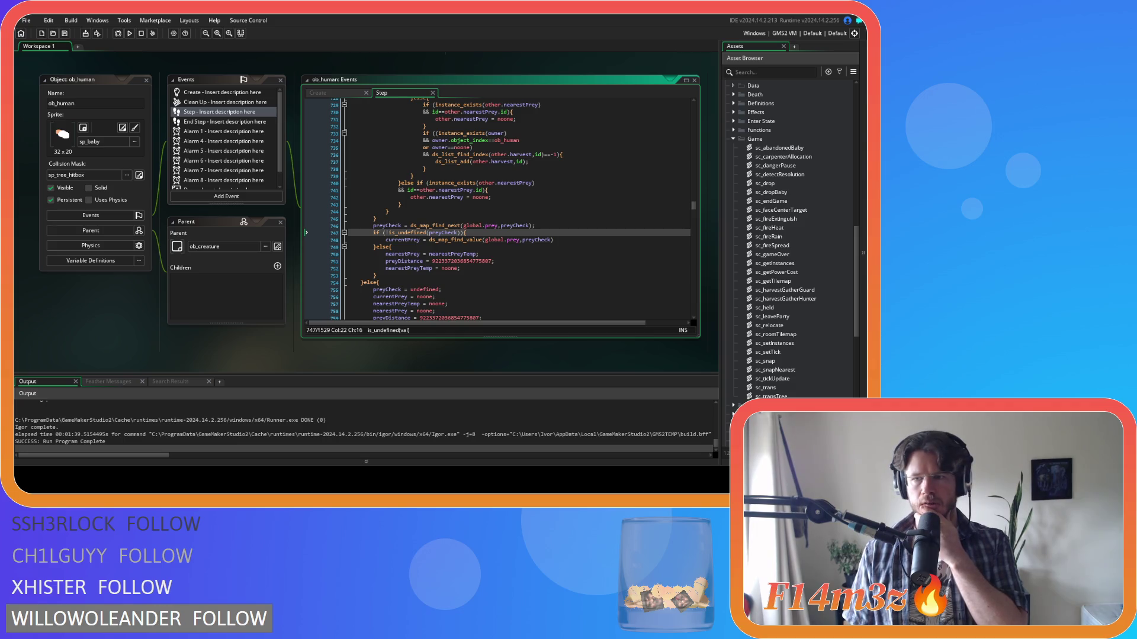
{"action": "double_click", "coordinate": [764, 183]}
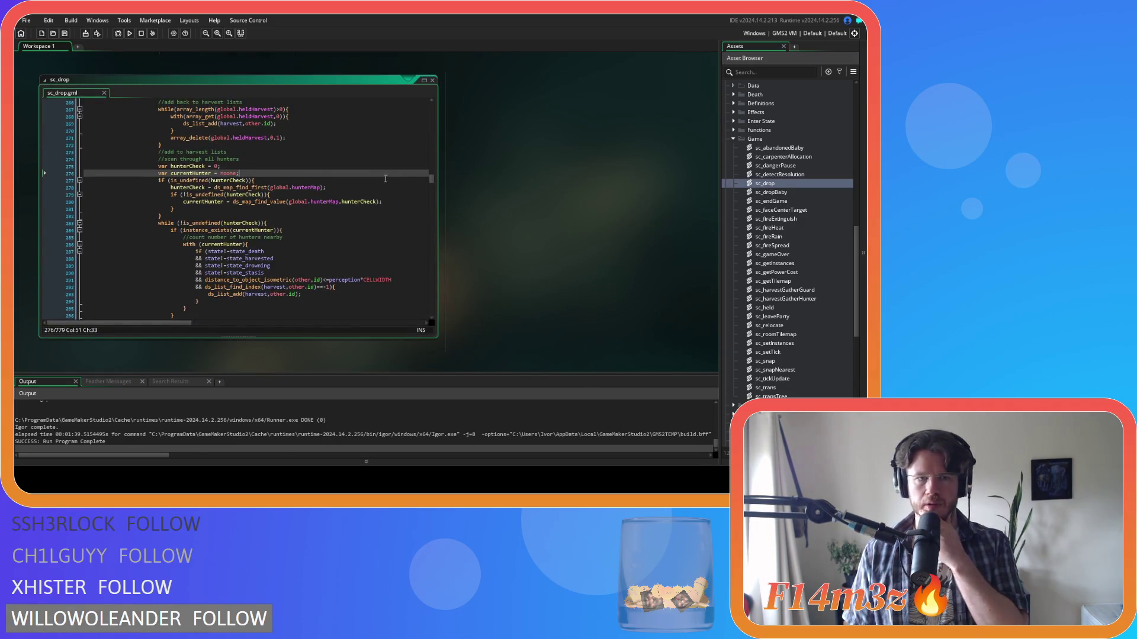
Read through sc_drop from the currentHunter declaration and open its sc_trackersUpdate(id) call
{"action": "left_click", "coordinate": [371, 181]}
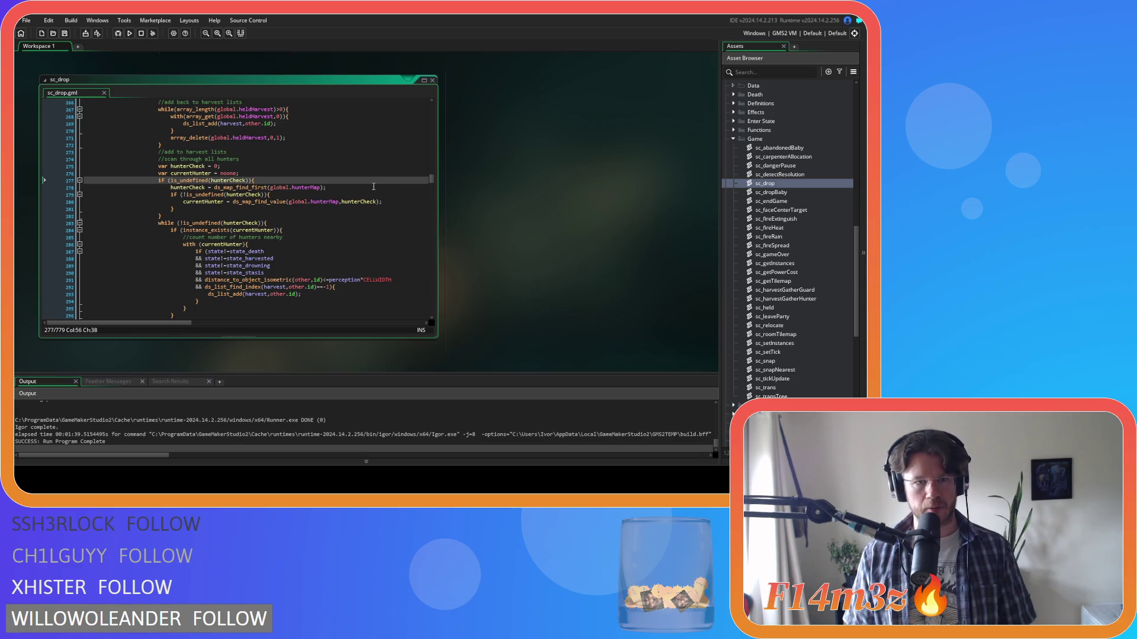
{"action": "scroll", "coordinate": [373, 185], "scroll_direction": "up", "scroll_amount": 10}
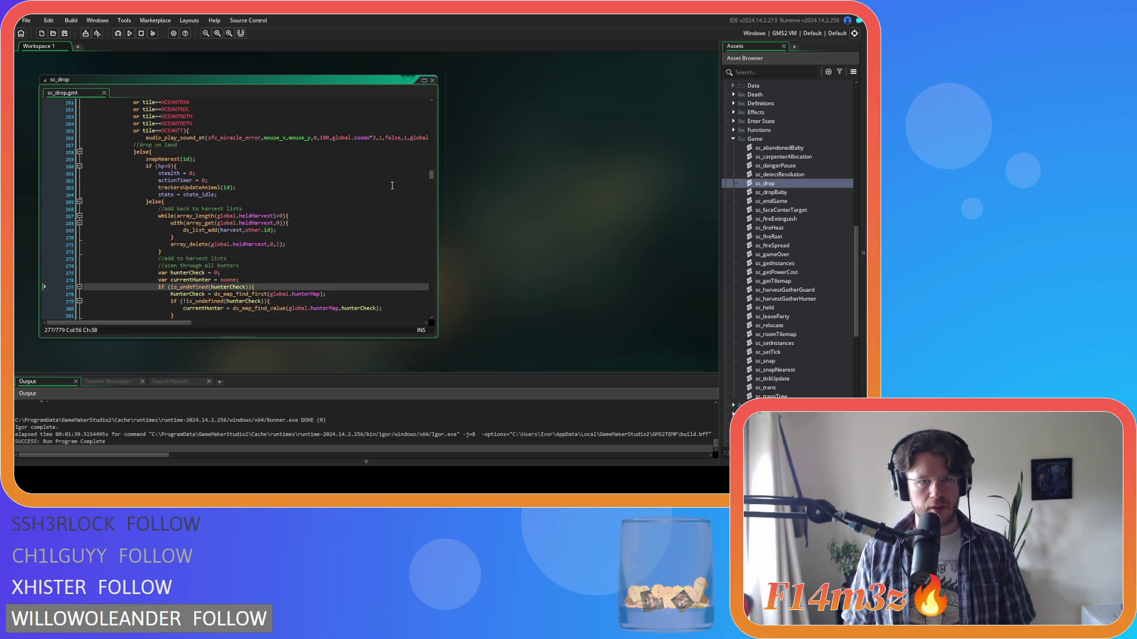
{"action": "scroll", "coordinate": [415, 178], "scroll_direction": "up", "scroll_amount": 12}
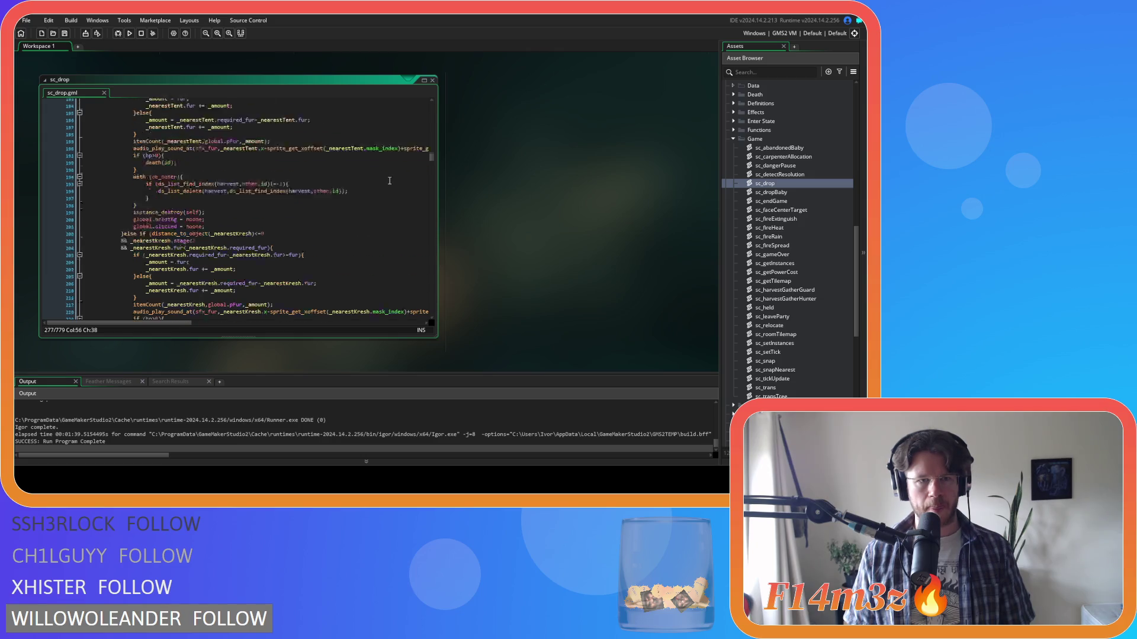
{"action": "left_click_drag", "start_coordinate": [432, 150], "coordinate": [437, 106]}
{"action": "scroll", "coordinate": [438, 111], "scroll_direction": "down", "scroll_amount": 6}
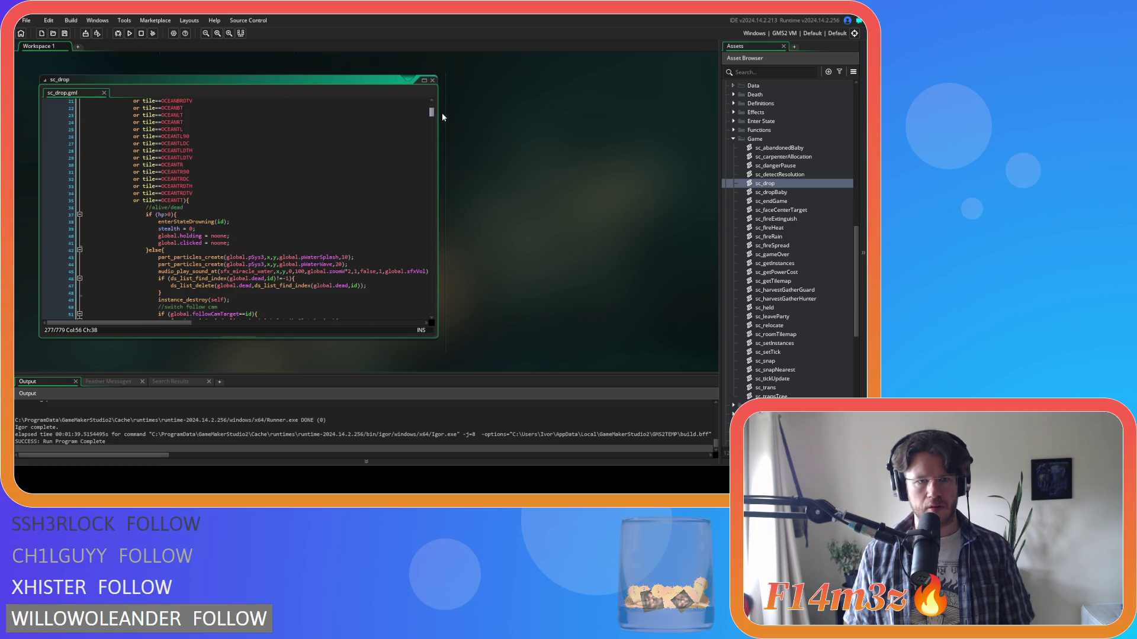
{"action": "scroll", "coordinate": [446, 118], "scroll_direction": "up", "scroll_amount": 3}
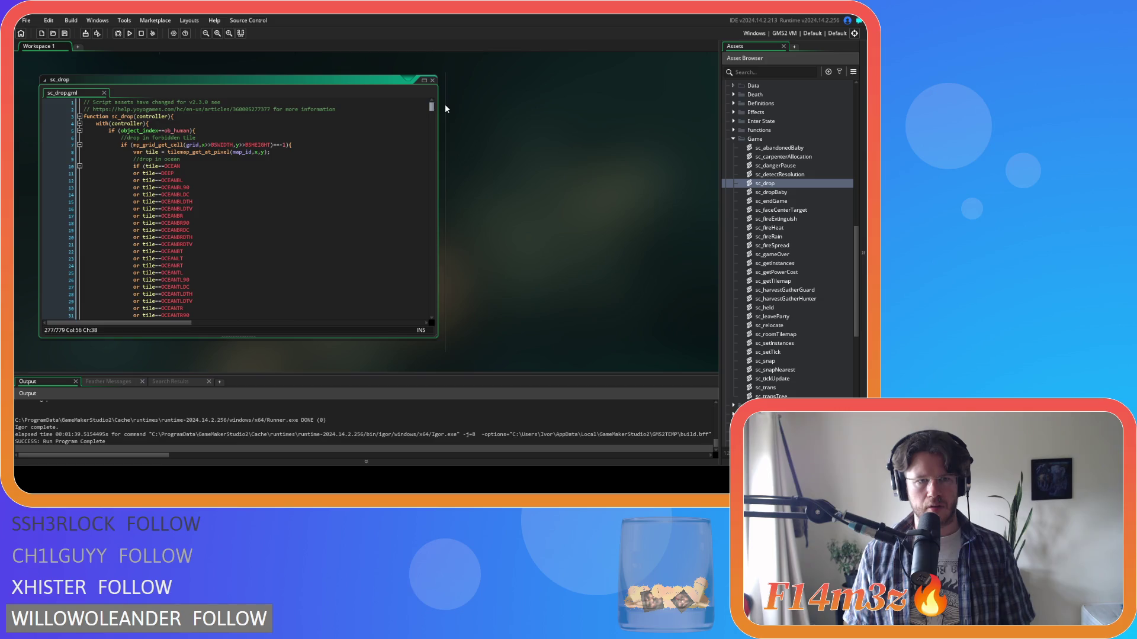
{"action": "scroll", "coordinate": [449, 116], "scroll_direction": "down", "scroll_amount": 5}
{"action": "scroll", "coordinate": [375, 173], "scroll_direction": "down", "scroll_amount": 3}
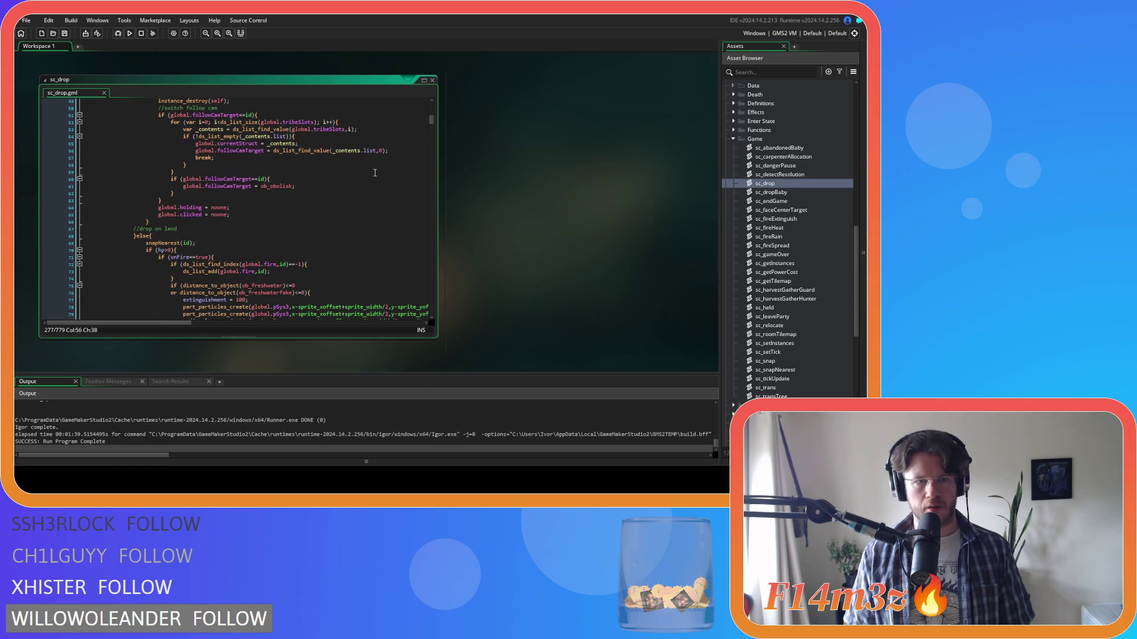
{"action": "scroll", "coordinate": [374, 172], "scroll_direction": "down", "scroll_amount": 8}
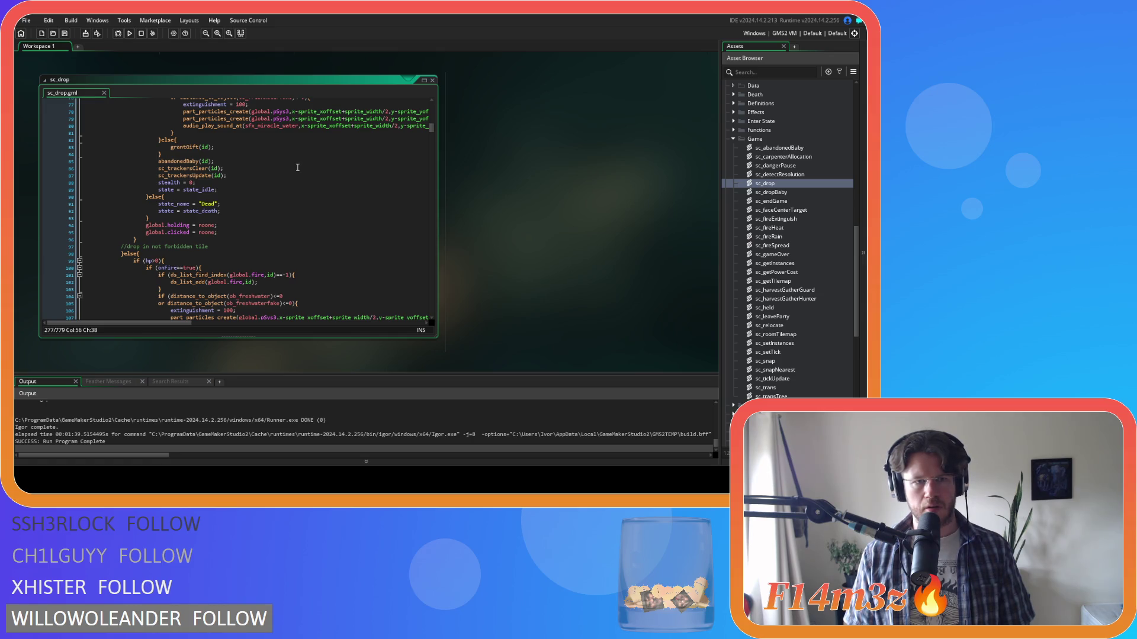
{"action": "scroll", "coordinate": [297, 168], "scroll_direction": "up", "scroll_amount": 5}
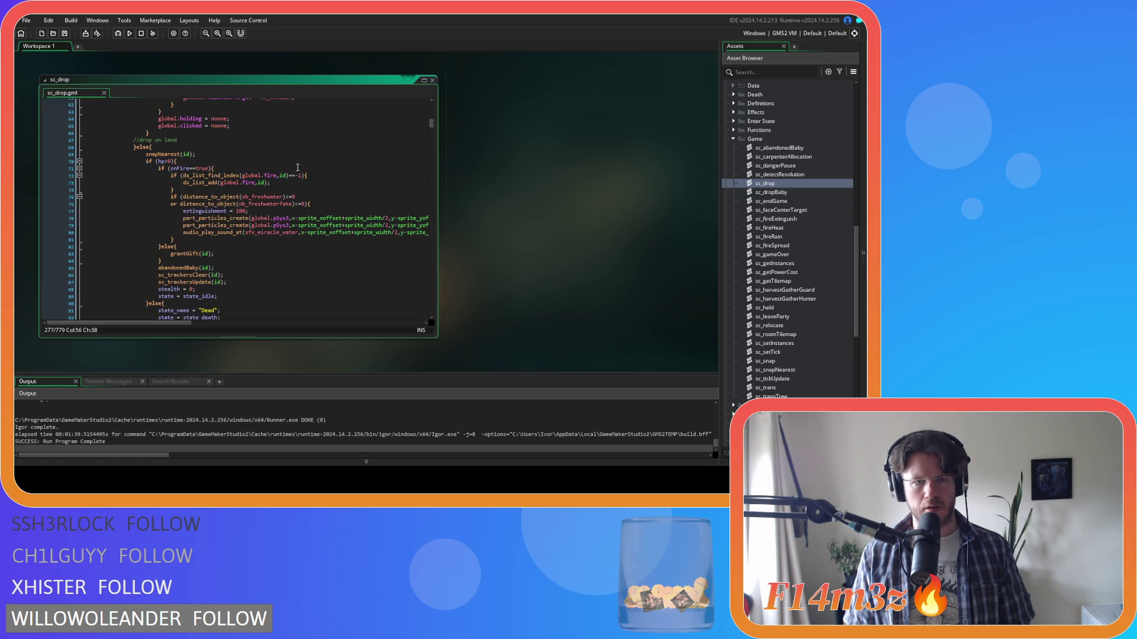
{"action": "scroll", "coordinate": [298, 167], "scroll_direction": "down", "scroll_amount": 12}
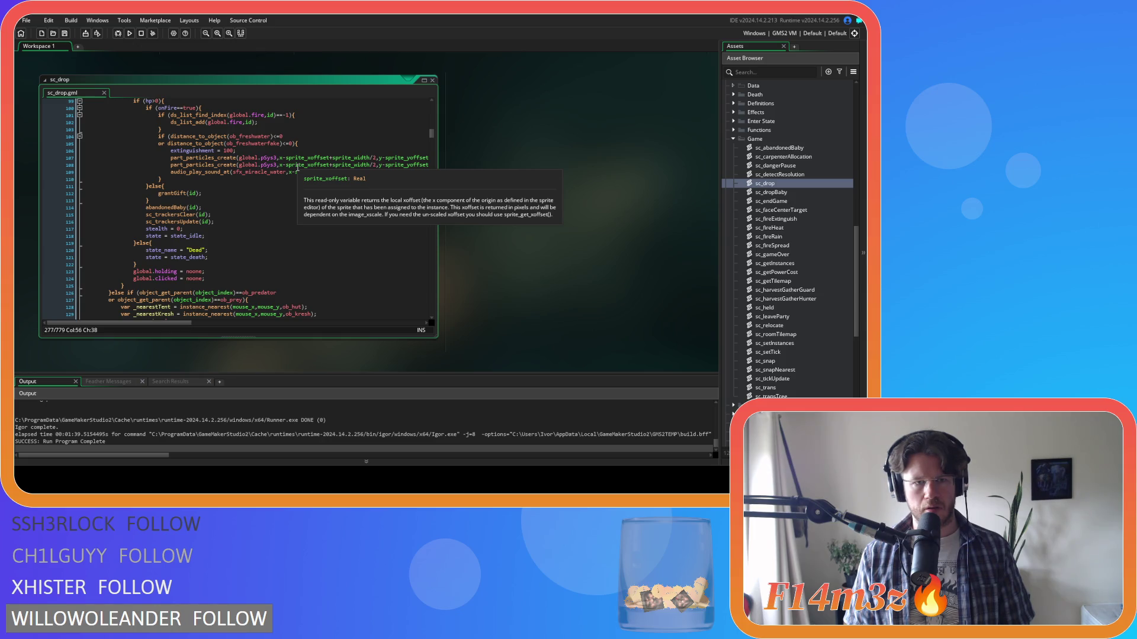
{"action": "scroll", "coordinate": [298, 167], "scroll_direction": "down", "scroll_amount": 3}
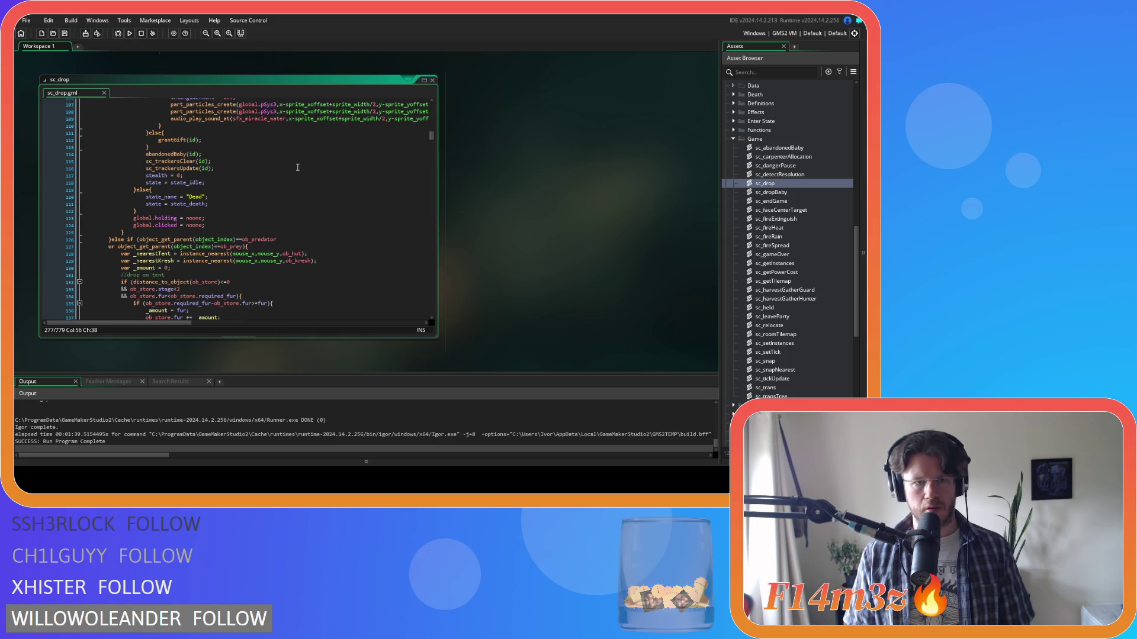
{"action": "scroll", "coordinate": [257, 179], "scroll_direction": "up", "scroll_amount": 3}
{"action": "middle_click", "coordinate": [184, 223]}
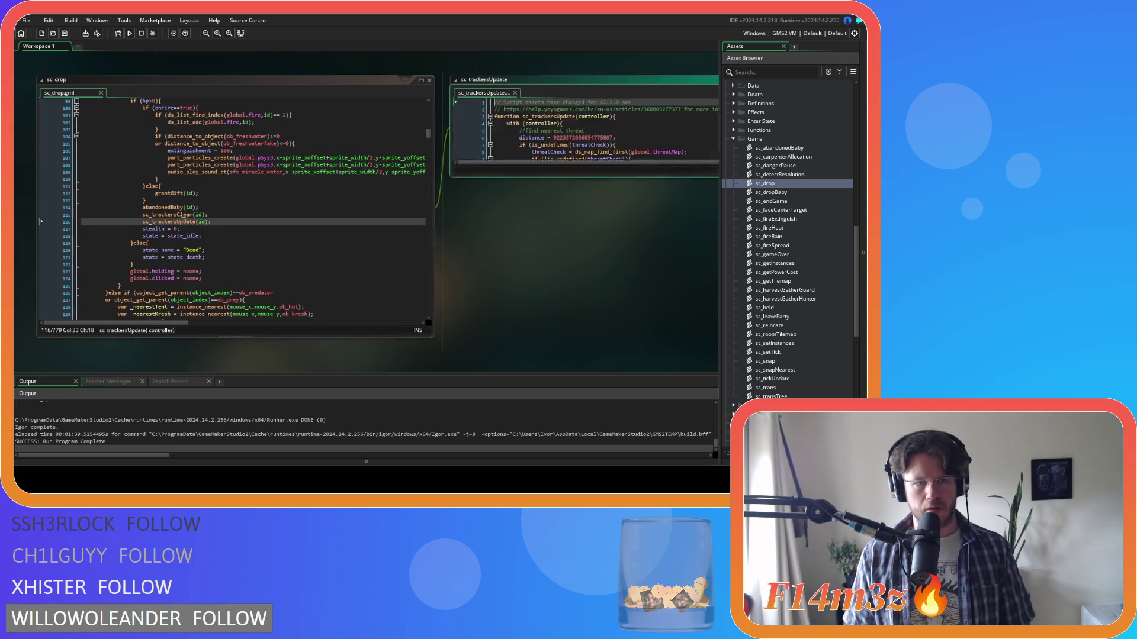
{"action": "scroll", "coordinate": [699, 117], "scroll_direction": "down", "scroll_amount": 10}
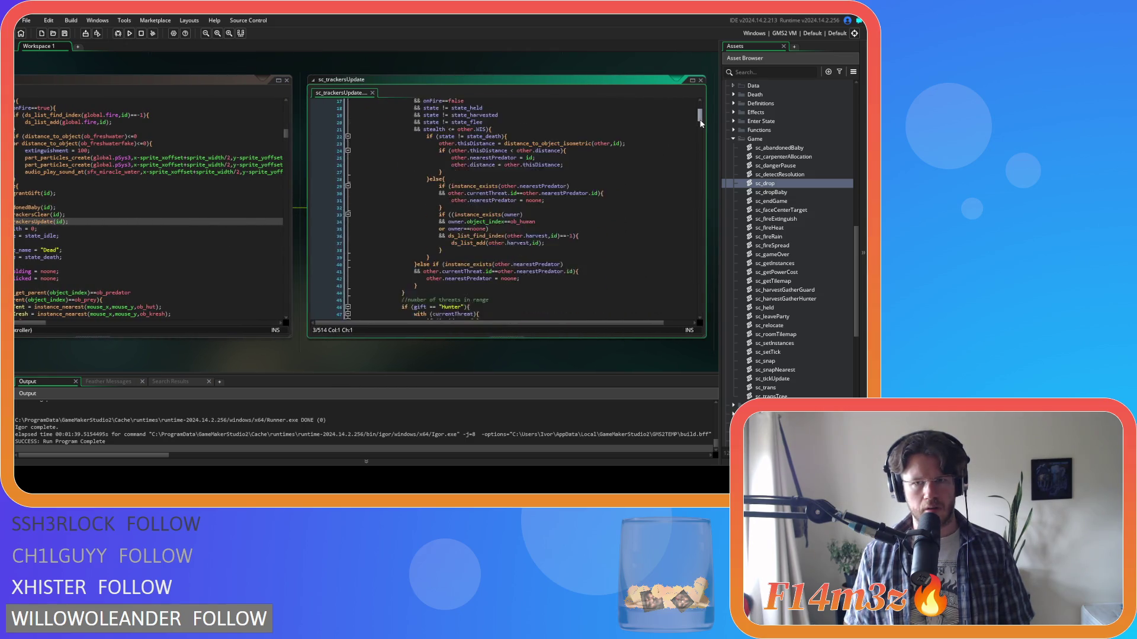
{"action": "scroll", "coordinate": [701, 117], "scroll_direction": "up", "scroll_amount": 10}
{"action": "left_click_drag", "start_coordinate": [700, 117], "coordinate": [706, 142]}
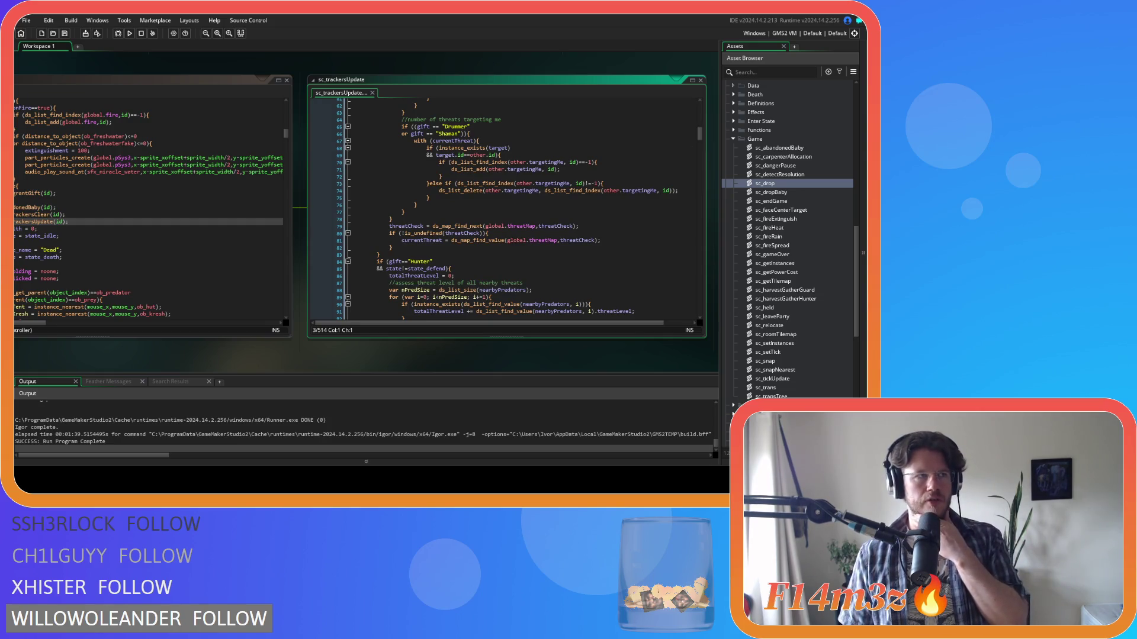
{"action": "left_click_drag", "start_coordinate": [700, 134], "coordinate": [699, 123]}
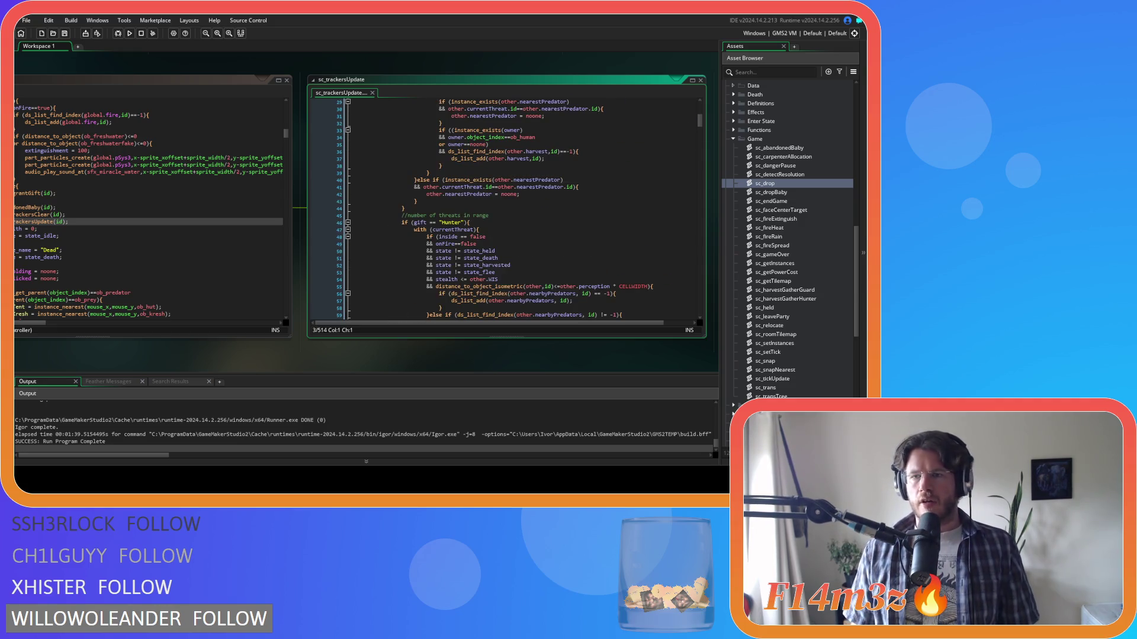
{"action": "scroll", "coordinate": [788, 237], "scroll_direction": "up", "scroll_amount": 5}
{"action": "left_click", "coordinate": [584, 209]}
{"action": "scroll", "coordinate": [584, 211], "scroll_direction": "up", "scroll_amount": 5}
{"action": "scroll", "coordinate": [584, 211], "scroll_direction": "down", "scroll_amount": 1}
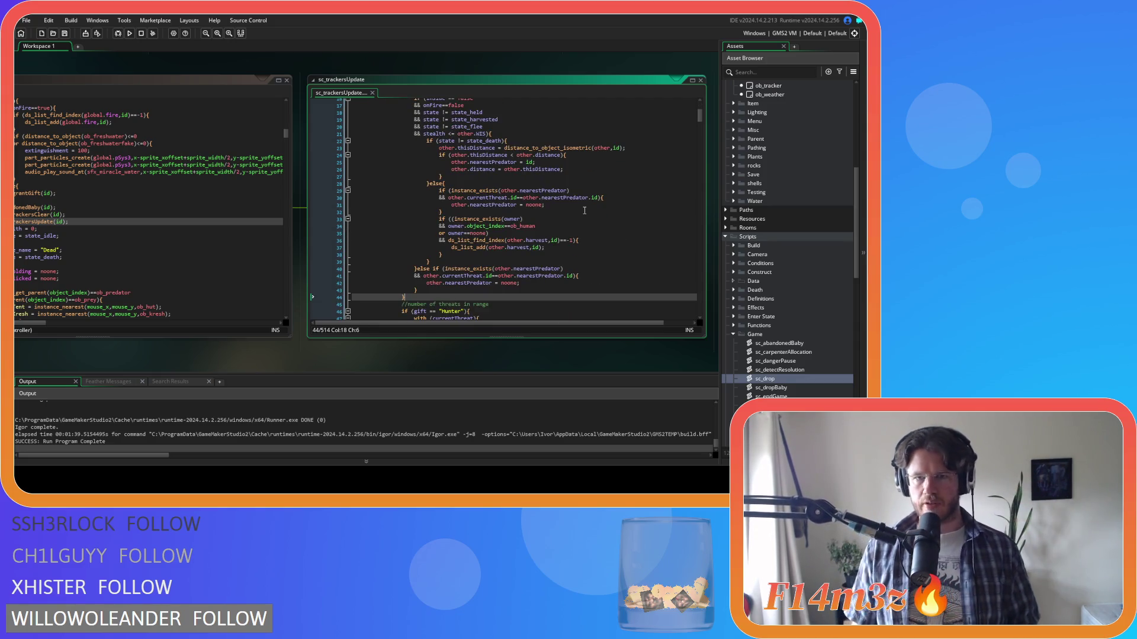
{"action": "scroll", "coordinate": [585, 211], "scroll_direction": "up", "scroll_amount": 3}
{"action": "scroll", "coordinate": [584, 210], "scroll_direction": "down", "scroll_amount": 5}
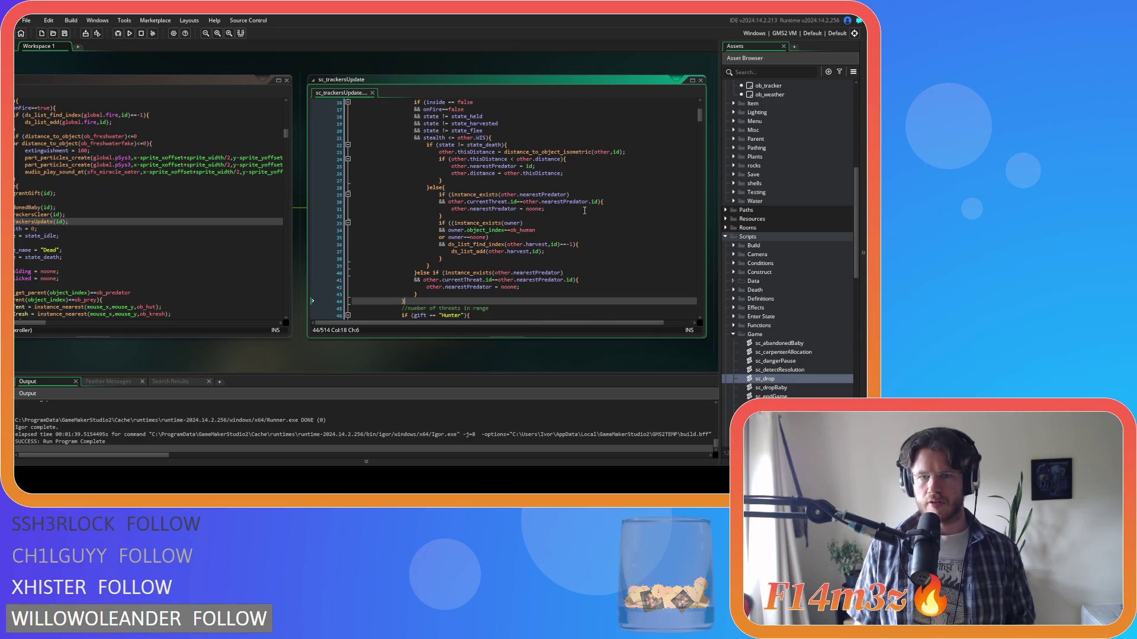
{"action": "left_click", "coordinate": [554, 224]}
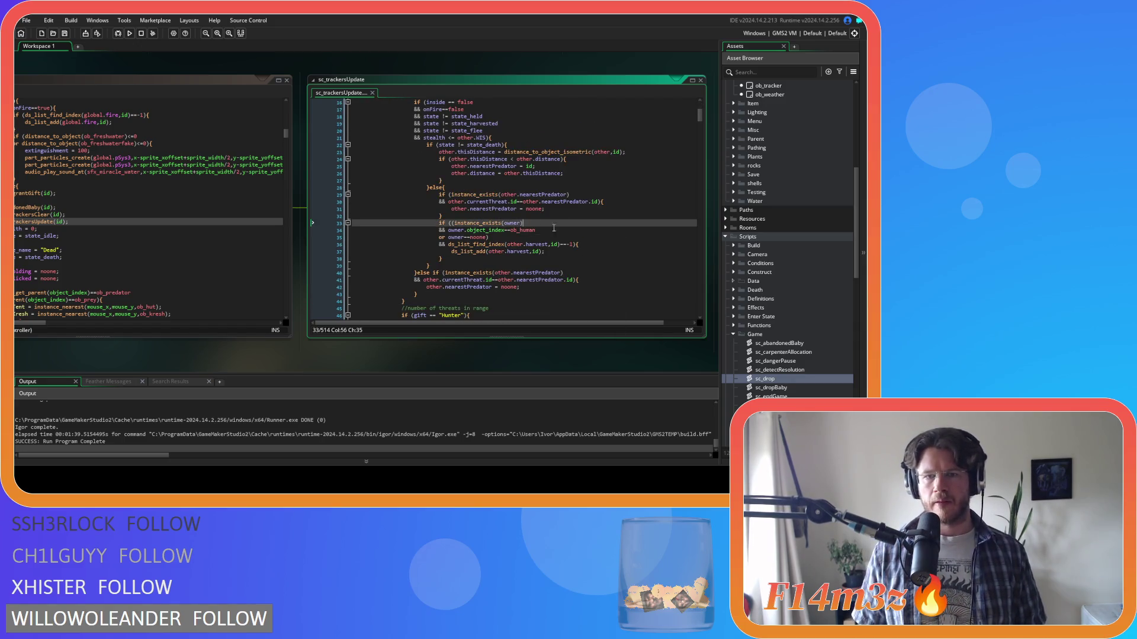
Add a gift=="Hunter" && condition ahead of line 33's instance_exists(owner) check and save
{"action": "left_click", "coordinate": [491, 223]}
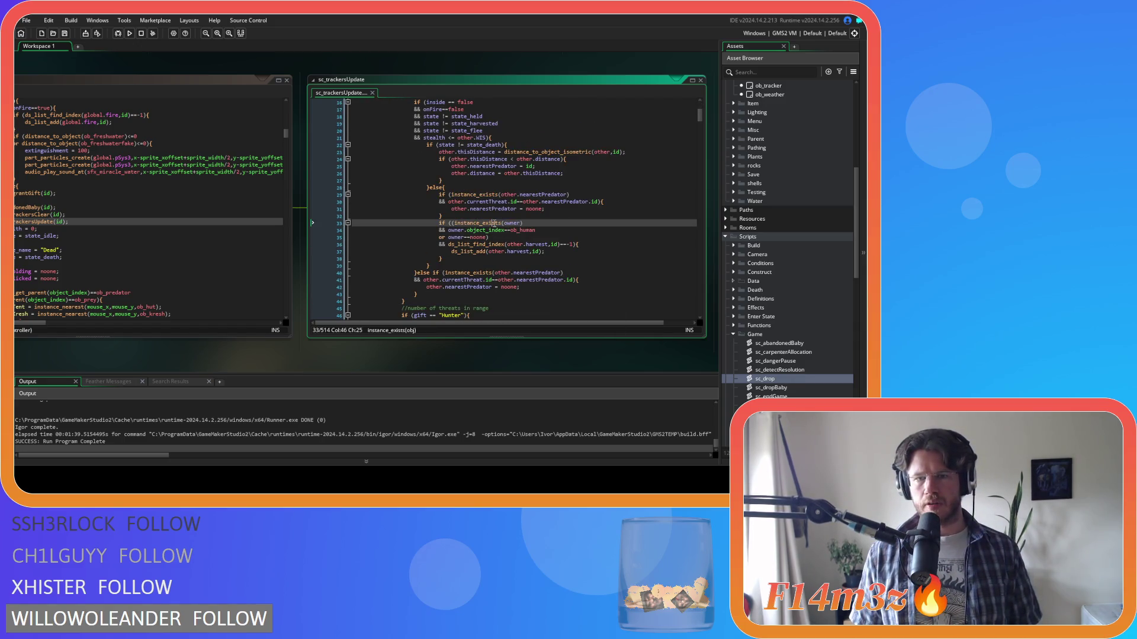
{"action": "left_click", "coordinate": [452, 223]}
{"action": "key", "text": "Return"}
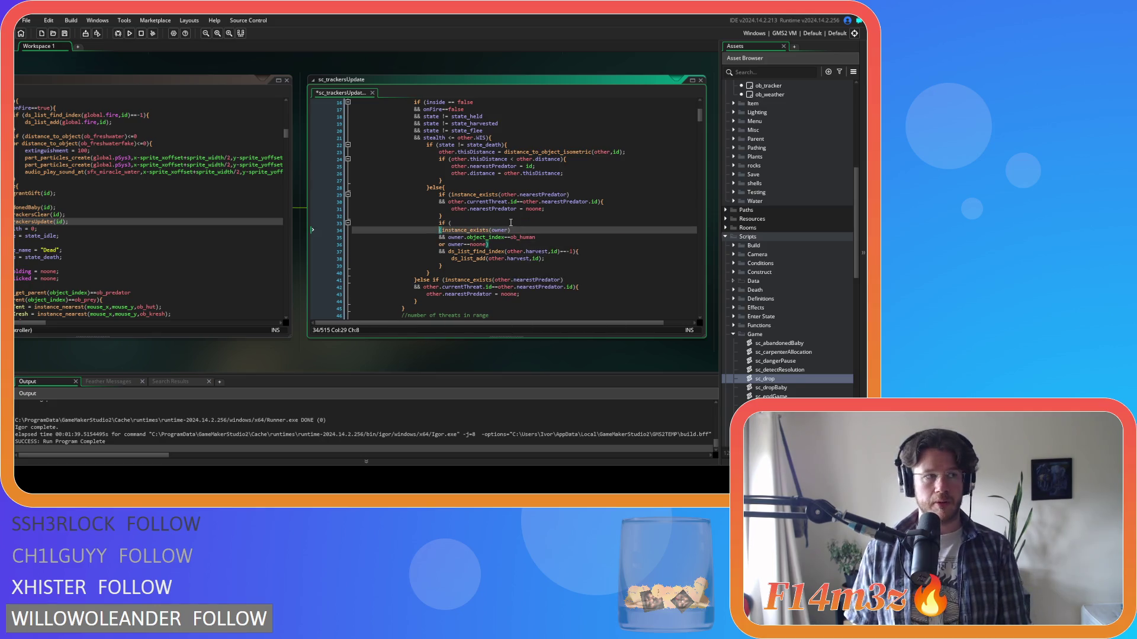
{"action": "type", "text": "&&"}
{"action": "left_click", "coordinate": [542, 221]}
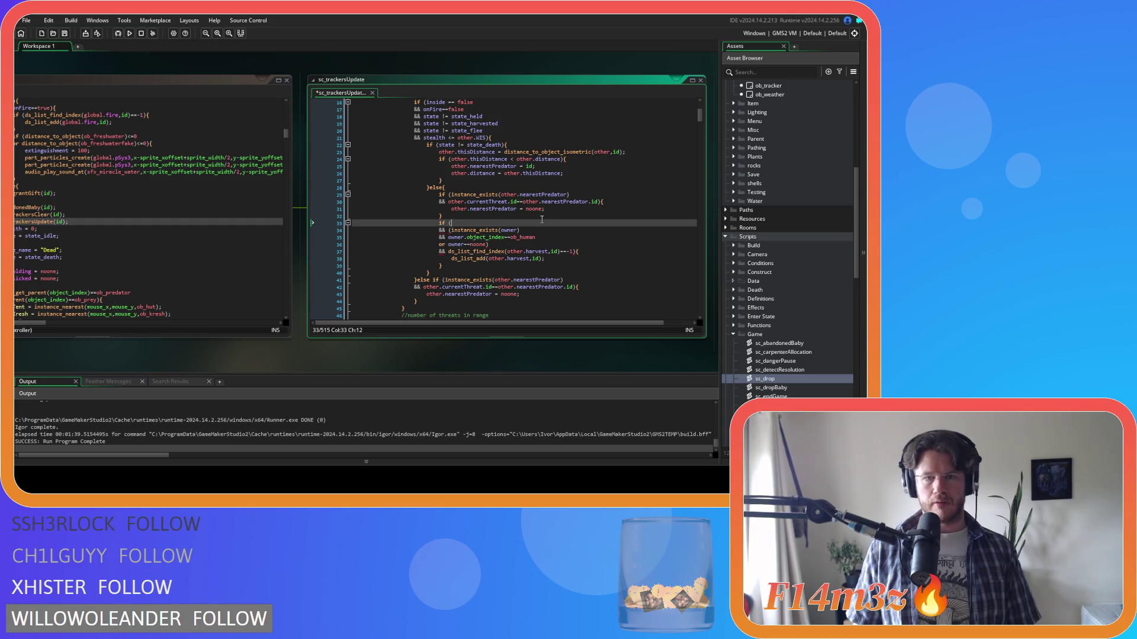
{"action": "type", "text": "gift==2"}
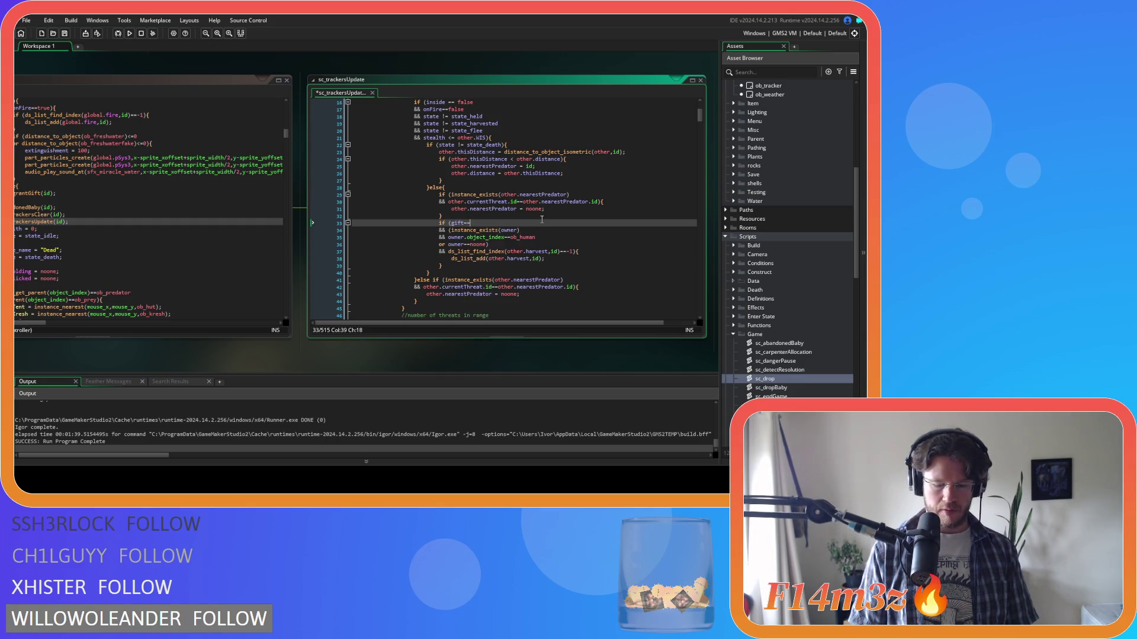
{"action": "type", "text": "\"Hunter"}
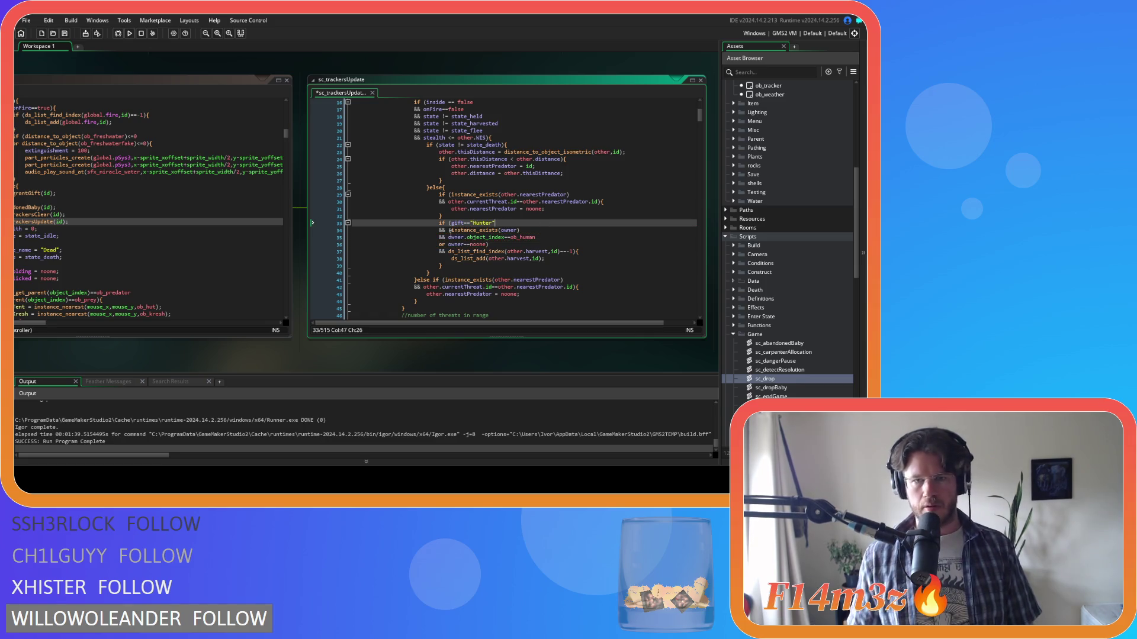
{"action": "left_click_drag", "start_coordinate": [513, 232], "coordinate": [451, 223]}
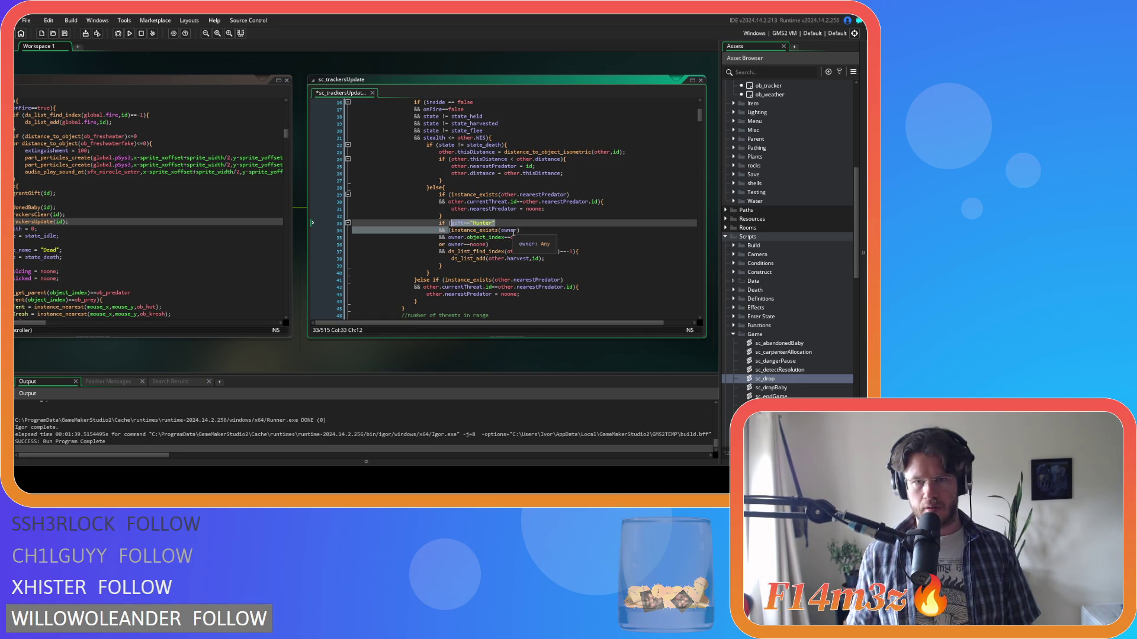
{"action": "left_click", "coordinate": [502, 243]}
{"action": "key", "text": "ctrl+s"}
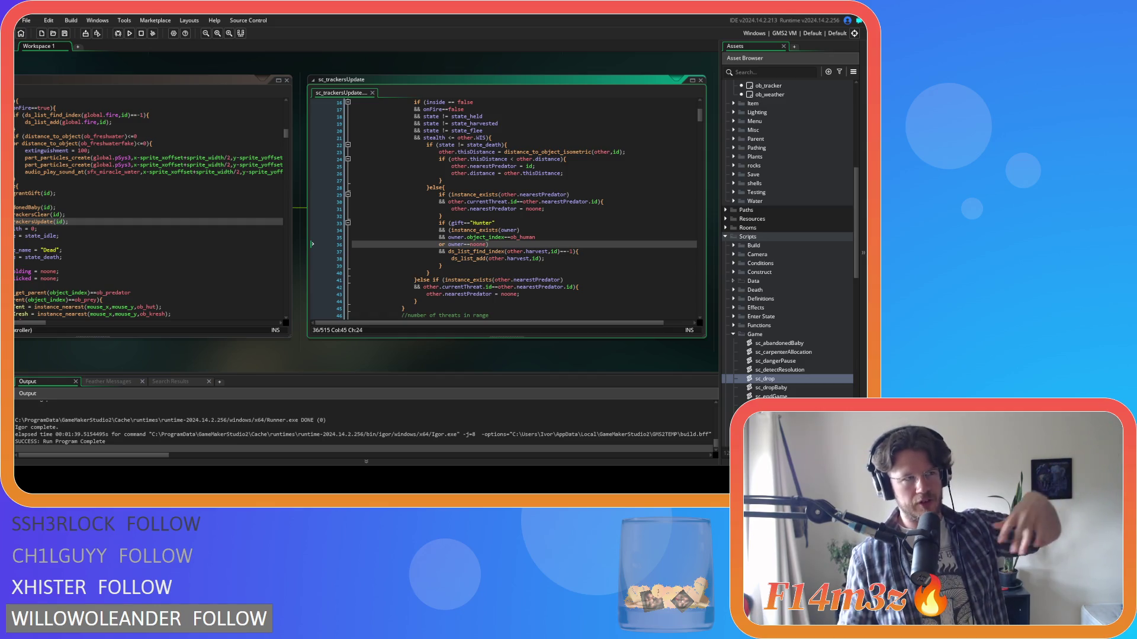
{"action": "left_click", "coordinate": [490, 230]}
{"action": "left_click", "coordinate": [515, 231]}
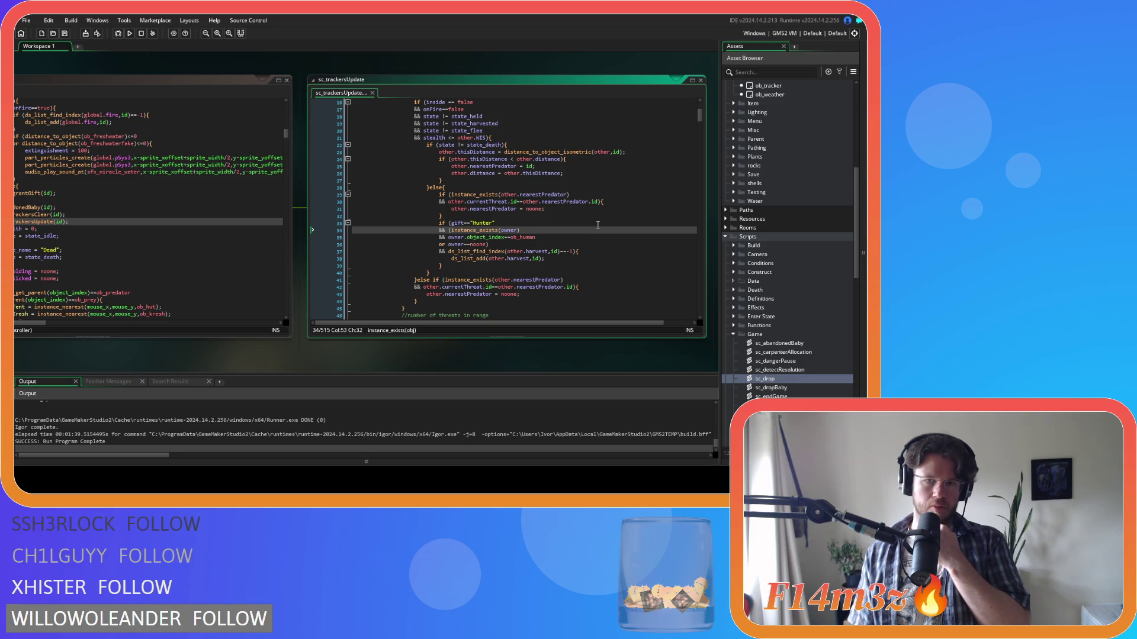
{"action": "left_click", "coordinate": [448, 231]}
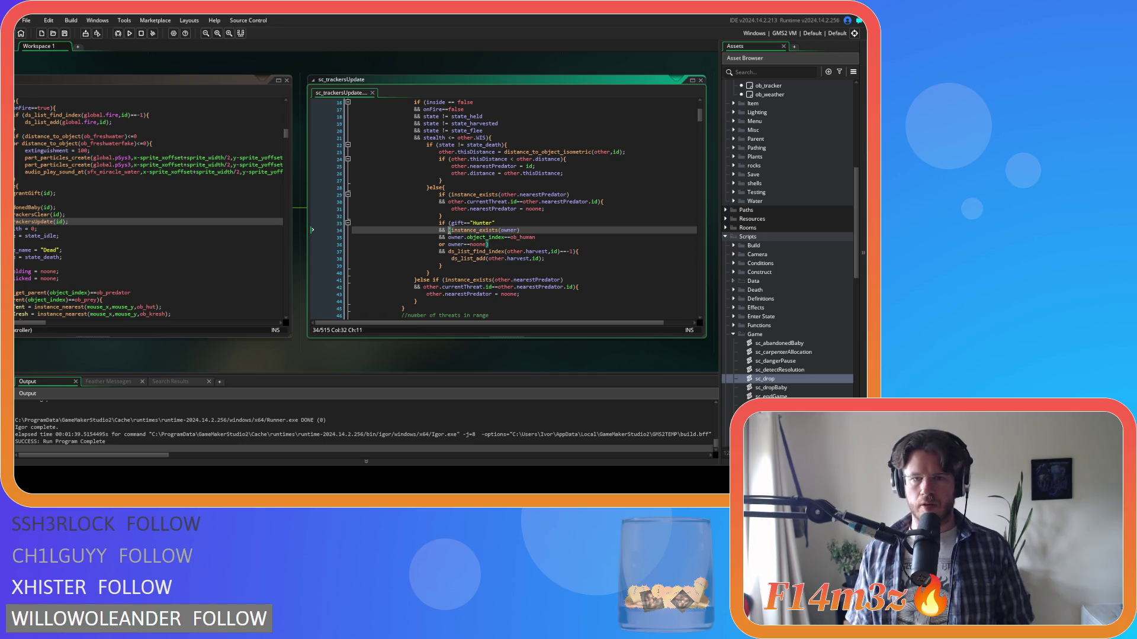
Paste the gift=="Hunter" condition before the second owner.object_index==ob_human check and save
{"action": "key", "text": "shift+Up"}
{"action": "left_click", "coordinate": [581, 223]}
{"action": "left_click_drag", "start_coordinate": [545, 238], "coordinate": [448, 237]}
{"action": "key", "text": "ctrl+f"}
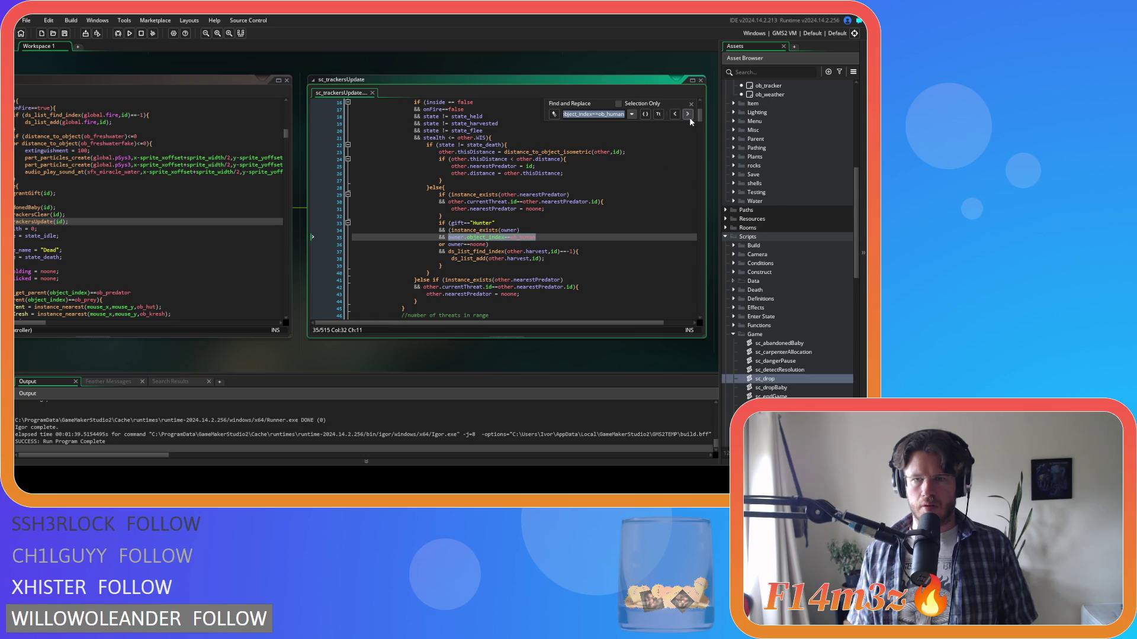
{"action": "left_click", "coordinate": [688, 115]}
{"action": "left_click", "coordinate": [466, 132]}
{"action": "key", "text": "ctrl+v"}
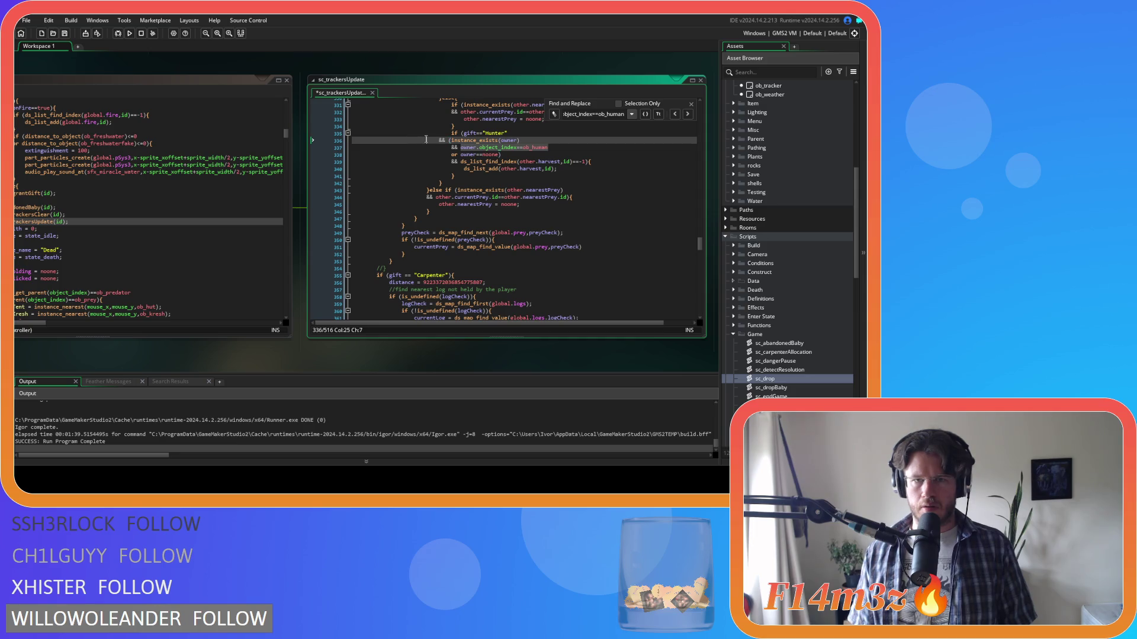
{"action": "key", "text": "Down"}
{"action": "key", "text": "Down"}
{"action": "key", "text": "End"}
{"action": "key", "text": "ctrl+s"}
{"action": "key", "text": "Escape"}
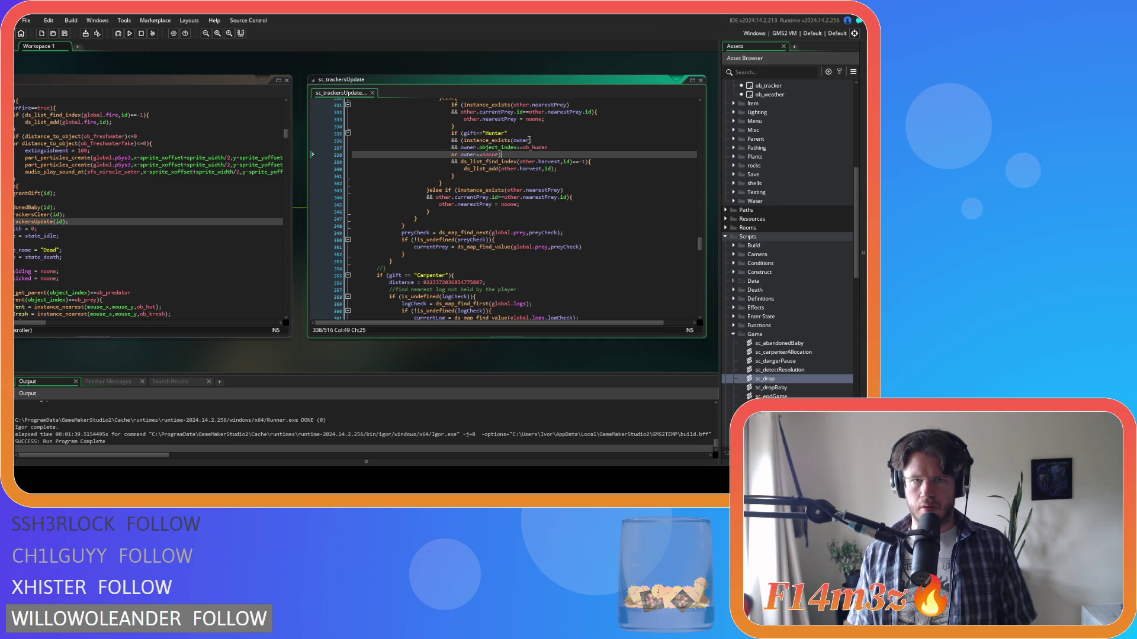
Close the sc_trackersUpdate and sc_drop editors and open ob_human's event code
{"action": "mouse_move", "coordinate": [399, 95]}
{"action": "left_mouse_down"}
{"action": "mouse_move", "coordinate": [408, 48]}
{"action": "mouse_move", "coordinate": [537, 99]}
{"action": "left_mouse_up"}
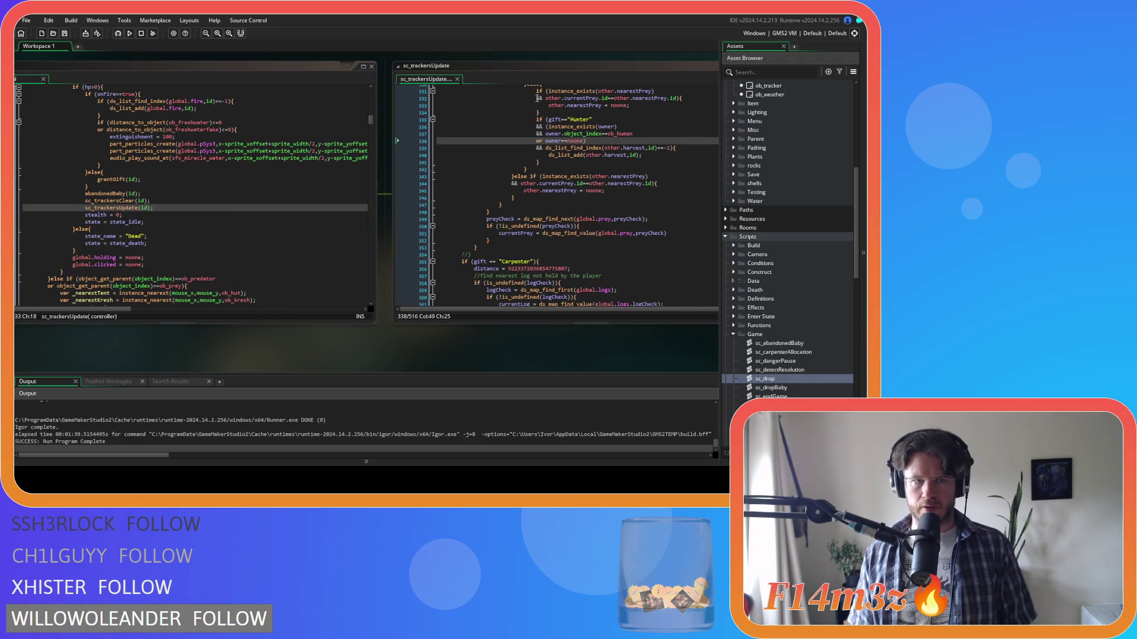
{"action": "left_click", "coordinate": [457, 79]}
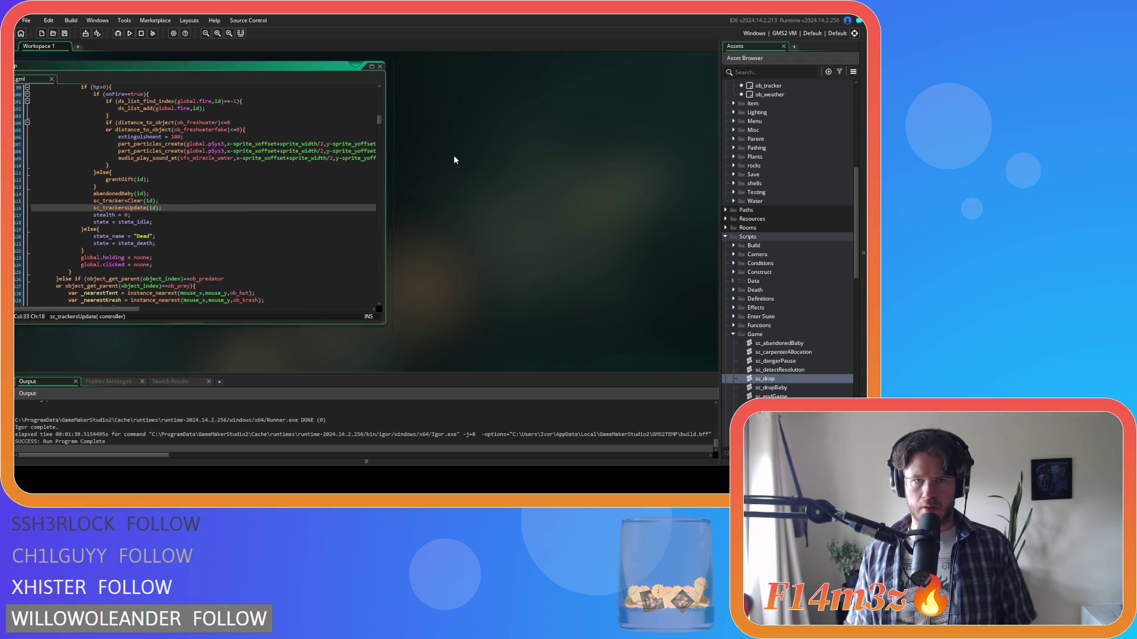
{"action": "left_click", "coordinate": [464, 54]}
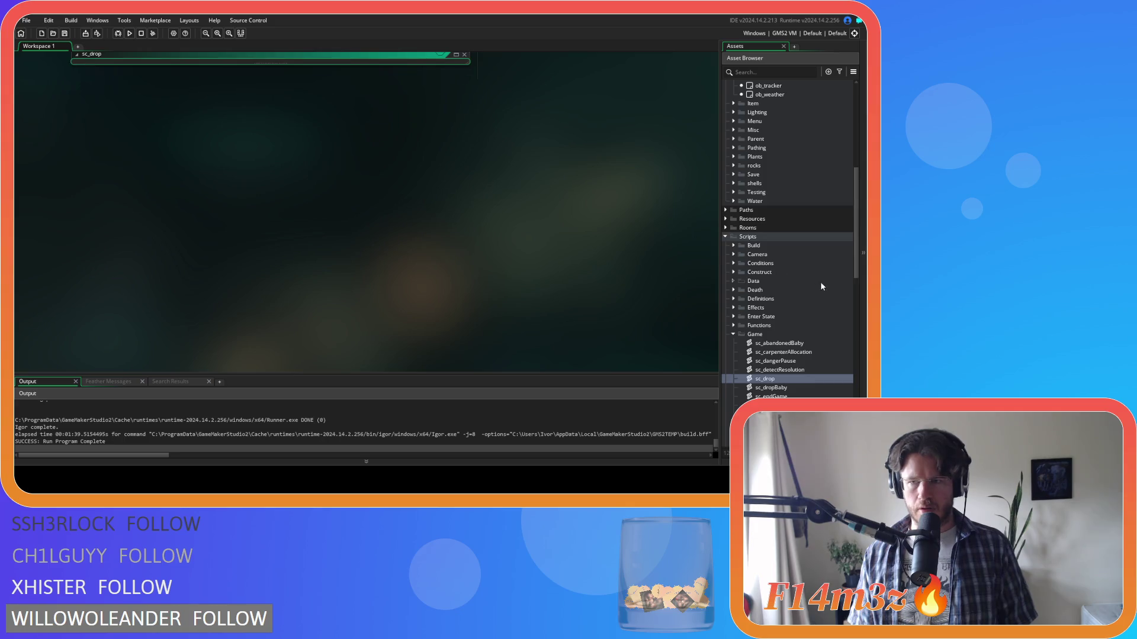
{"action": "scroll", "coordinate": [802, 258], "scroll_direction": "up", "scroll_amount": 5}
{"action": "left_click", "coordinate": [763, 222]}
{"action": "double_click", "coordinate": [762, 223]}
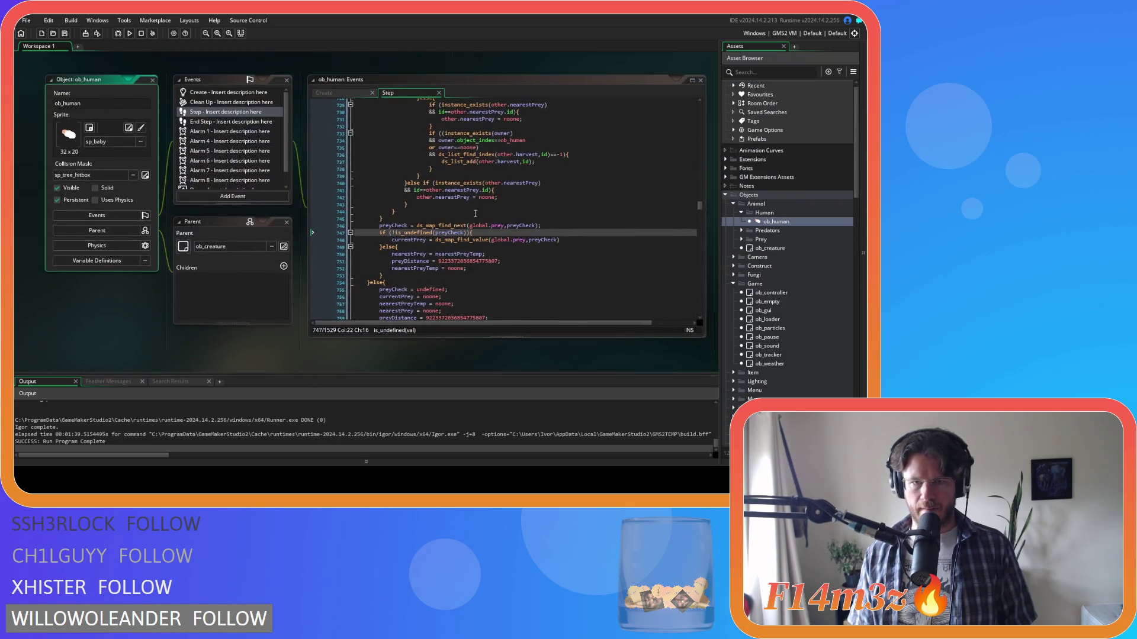
Paste a gift=="Hunter" condition above the harvest-owner check on line 733 and unindent the owner line
{"action": "scroll", "coordinate": [467, 218], "scroll_direction": "up", "scroll_amount": 3}
{"action": "left_click", "coordinate": [441, 187]}
{"action": "key", "text": "ctrl+v"}
{"action": "left_click", "coordinate": [440, 194]}
{"action": "key", "text": "BackSpace"}
{"action": "left_click", "coordinate": [531, 193]}
Open the sc_trackersUpdate script from the Asset Browser
{"action": "scroll", "coordinate": [544, 212], "scroll_direction": "up", "scroll_amount": 3}
{"action": "scroll", "coordinate": [545, 214], "scroll_direction": "down", "scroll_amount": 1}
{"action": "scroll", "coordinate": [545, 213], "scroll_direction": "up", "scroll_amount": 2}
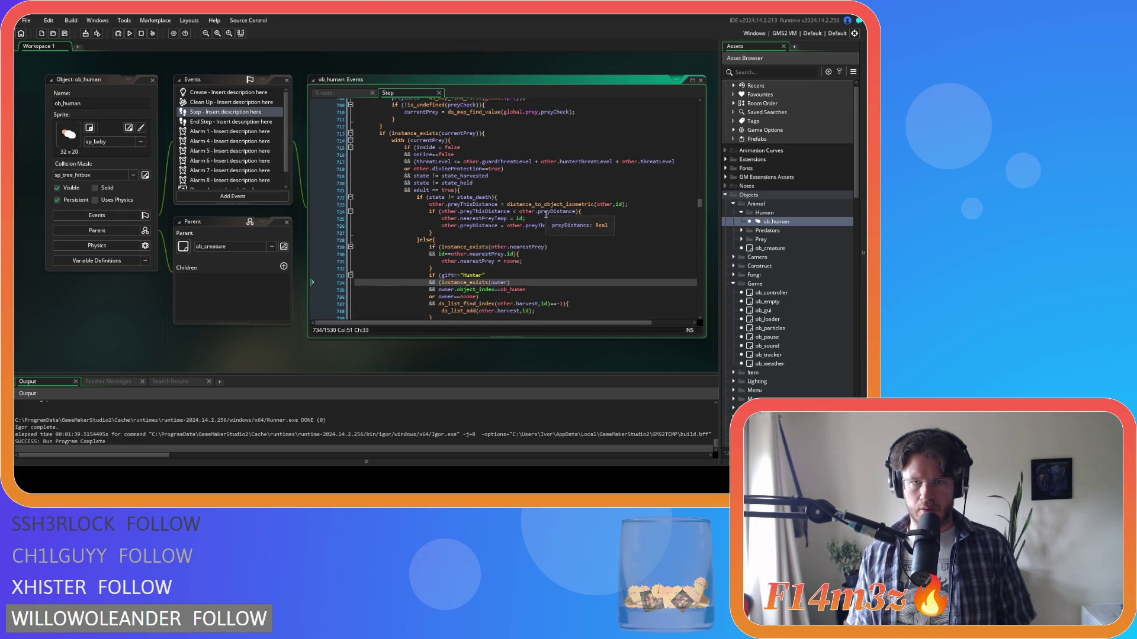
{"action": "scroll", "coordinate": [546, 214], "scroll_direction": "down", "scroll_amount": 2}
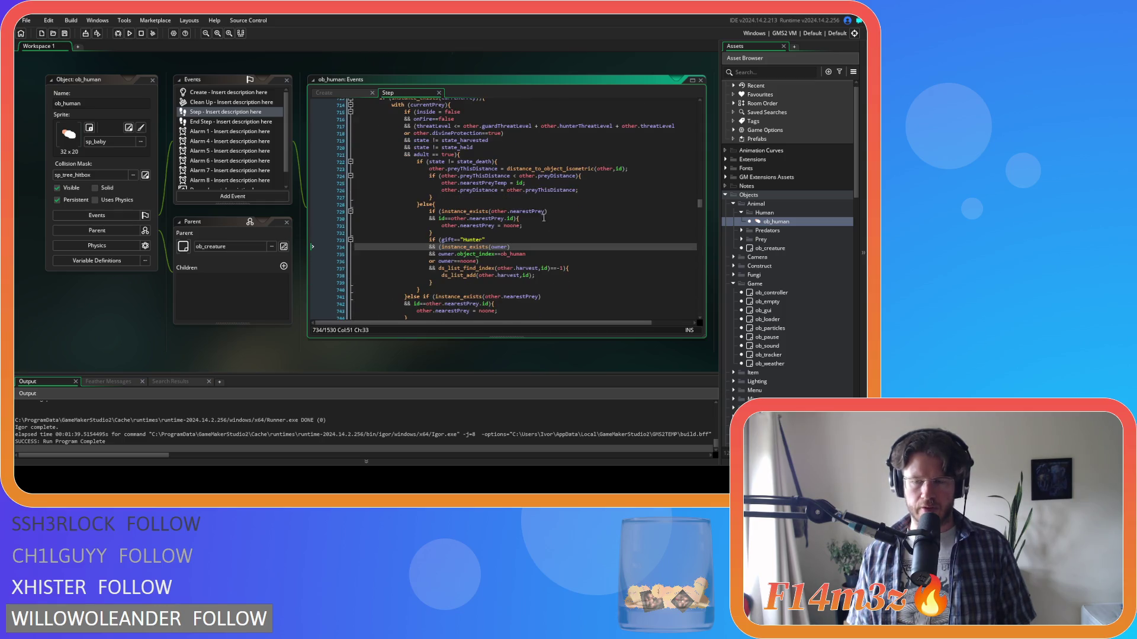
{"action": "scroll", "coordinate": [808, 317], "scroll_direction": "down", "scroll_amount": 10}
{"action": "scroll", "coordinate": [798, 312], "scroll_direction": "down", "scroll_amount": 8}
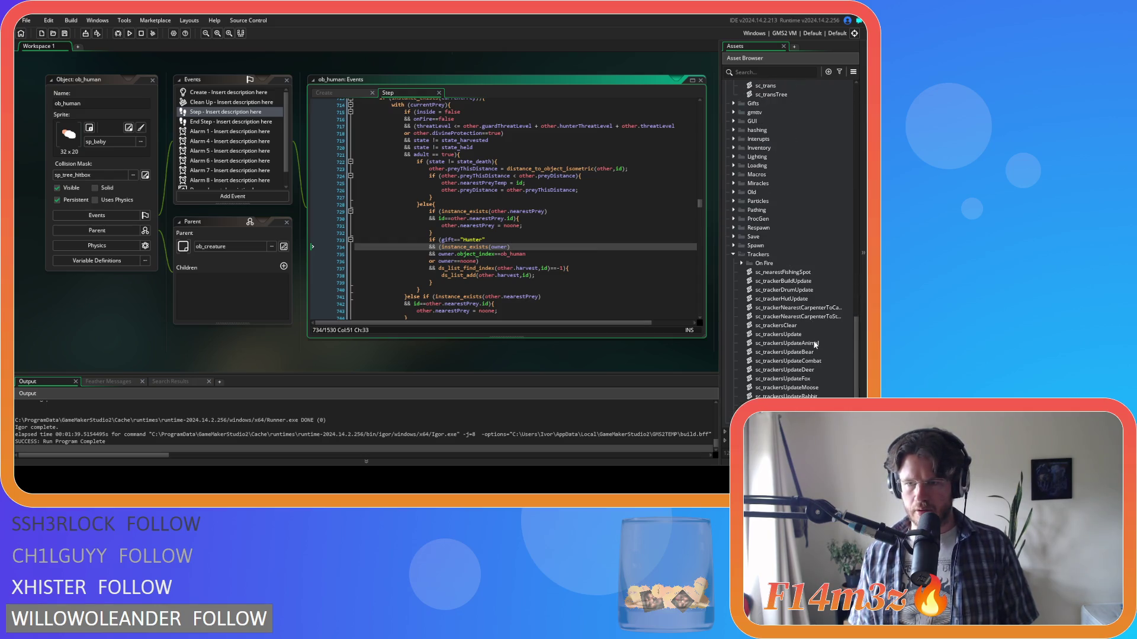
{"action": "double_click", "coordinate": [816, 337]}
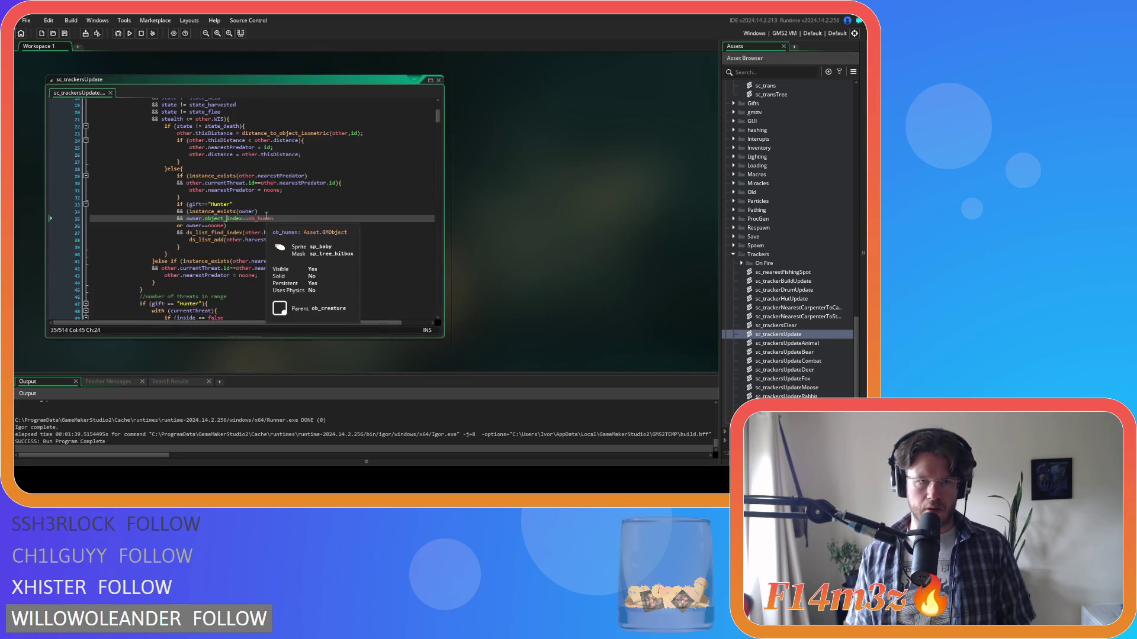
Change line 33 to other.gift=="Hunter" and copy that condition
{"action": "scroll", "coordinate": [218, 238], "scroll_direction": "up", "scroll_amount": 1}
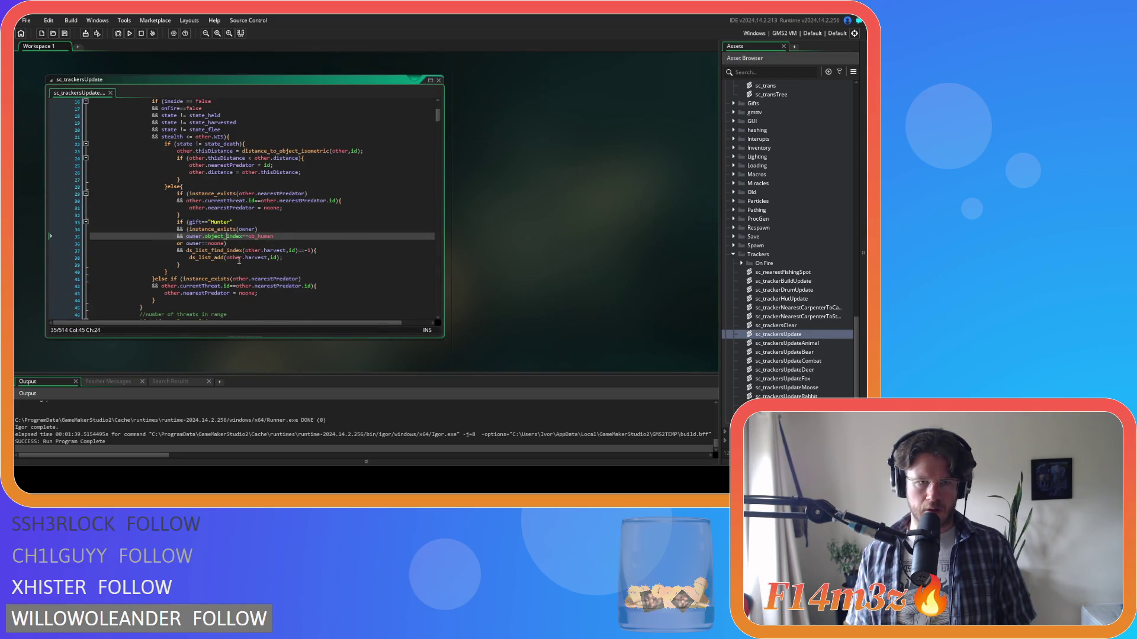
{"action": "left_click", "coordinate": [188, 222]}
{"action": "type", "text": "other.."}
{"action": "left_click_drag", "start_coordinate": [251, 222], "coordinate": [188, 222]}
{"action": "key", "text": "ctrl+c"}
Search for the owner.object_index==ob_human check and replace line 335's gift=="Hunter" with other.gift=="Hunter"
{"action": "left_click", "coordinate": [268, 227]}
{"action": "left_click_drag", "start_coordinate": [274, 237], "coordinate": [186, 236]}
{"action": "key", "text": "ctrl+f"}
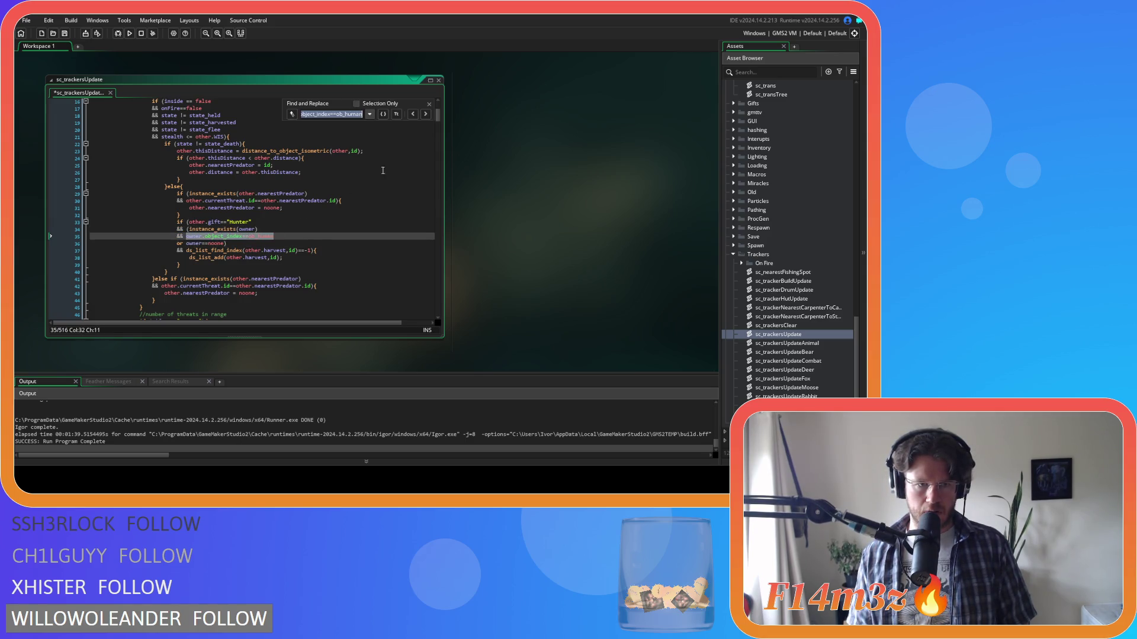
{"action": "left_click", "coordinate": [425, 113]}
{"action": "key", "text": "Return"}
{"action": "left_click_drag", "start_coordinate": [246, 162], "coordinate": [206, 162]}
{"action": "key", "text": "ctrl+v"}
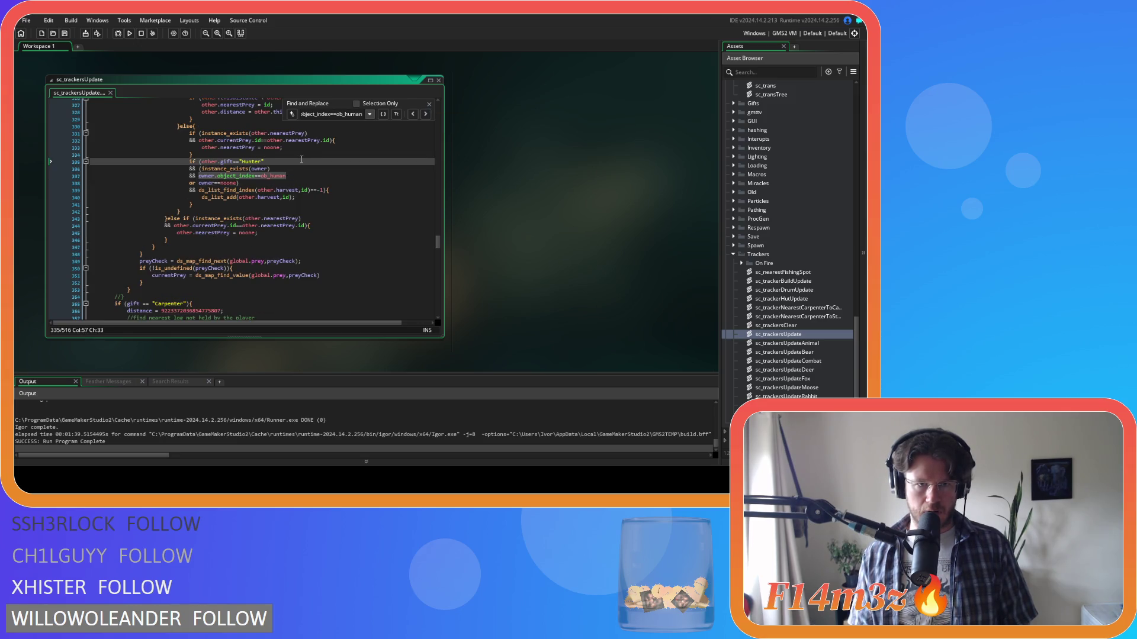
{"action": "left_click", "coordinate": [429, 105]}
Reopen ob_human's Step event code
{"action": "scroll", "coordinate": [374, 193], "scroll_direction": "up", "scroll_amount": 10}
{"action": "scroll", "coordinate": [374, 194], "scroll_direction": "down", "scroll_amount": 5}
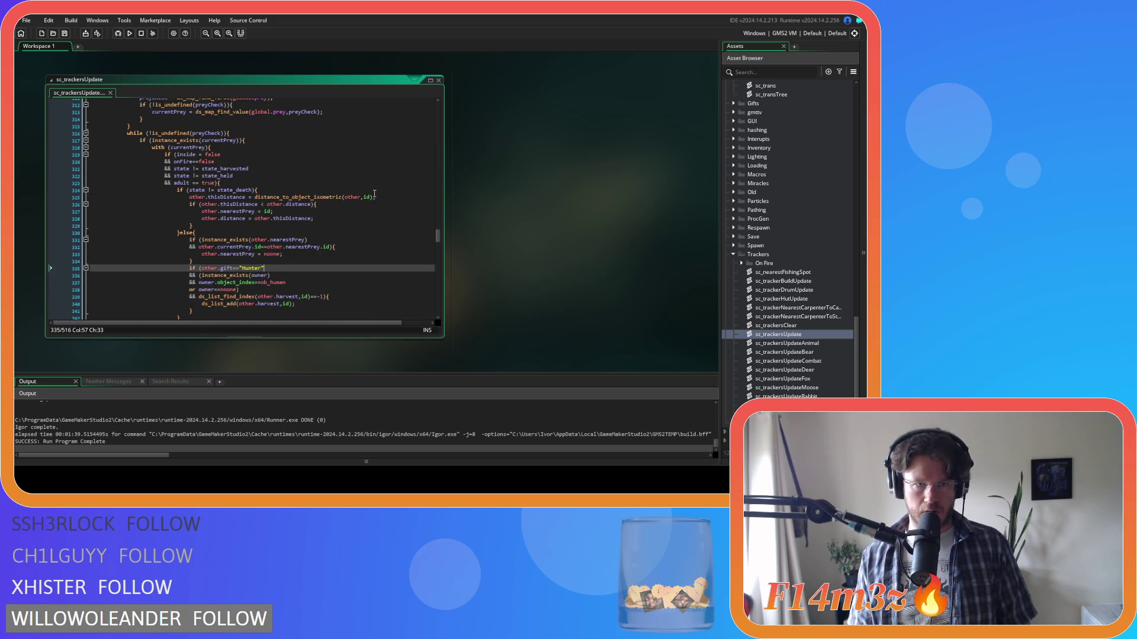
{"action": "scroll", "coordinate": [374, 193], "scroll_direction": "down", "scroll_amount": 1}
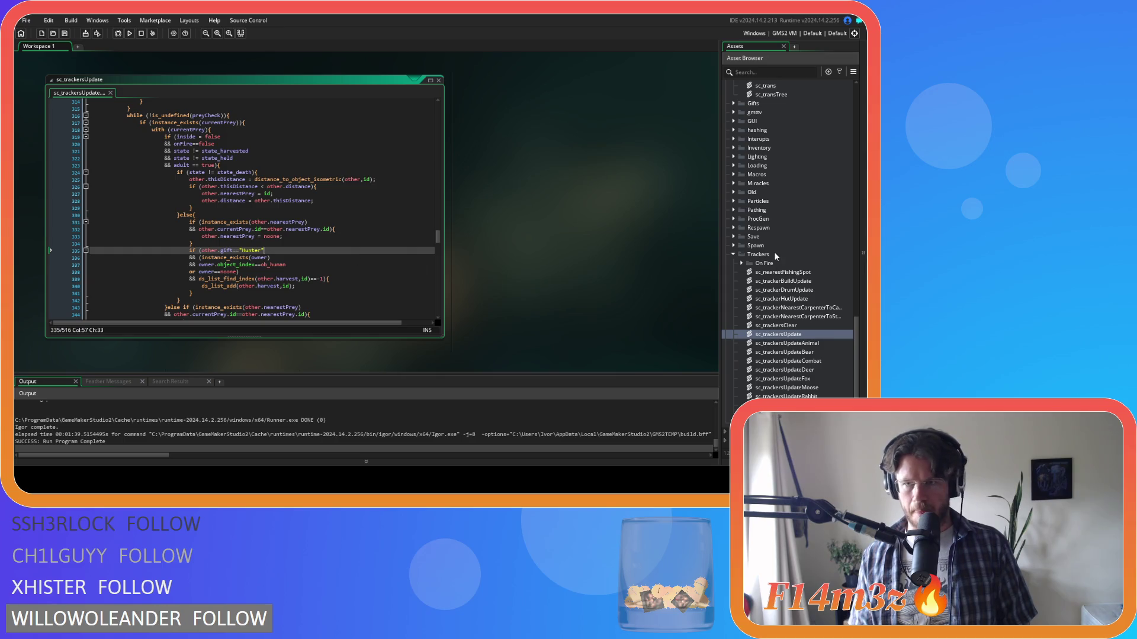
{"action": "scroll", "coordinate": [773, 251], "scroll_direction": "up", "scroll_amount": 15}
{"action": "scroll", "coordinate": [770, 178], "scroll_direction": "up", "scroll_amount": 10}
{"action": "double_click", "coordinate": [776, 221]}
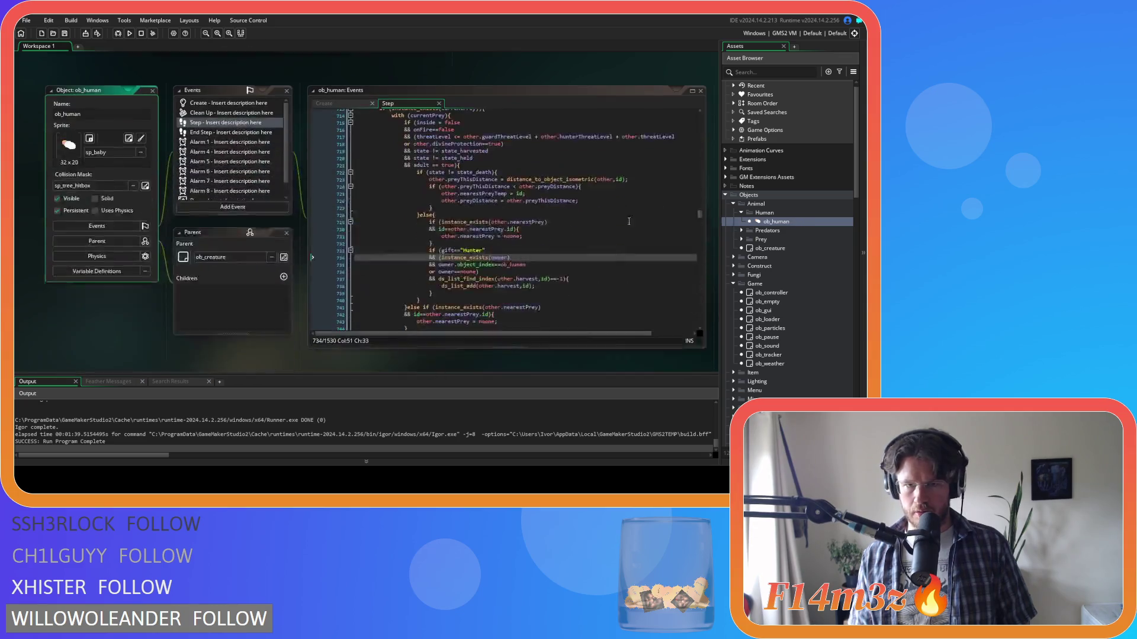
Change line 733's condition to other.gift=="Hunter"
{"action": "left_click", "coordinate": [439, 240]}
{"action": "type", "text": "other."}
{"action": "key", "text": "End"}
Insert other.gift=="Hunter" && before the owner check on line 388, then show the Create event code
{"action": "left_click_drag", "start_coordinate": [438, 254], "coordinate": [526, 254]}
{"action": "key", "text": "ctrl+f"}
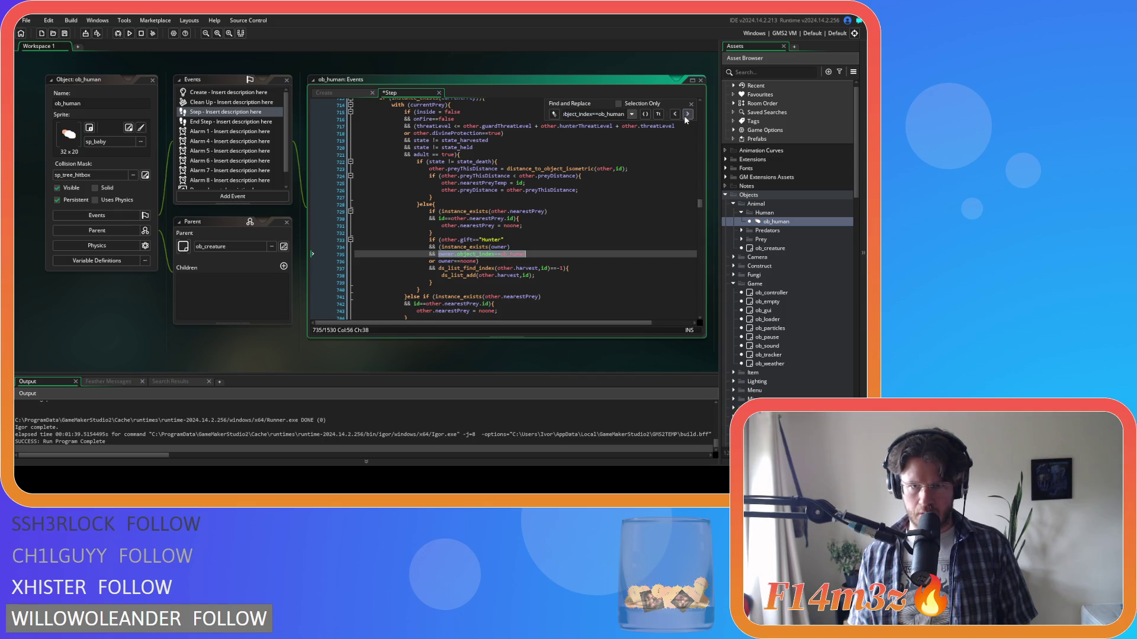
{"action": "left_click", "coordinate": [687, 115]}
{"action": "left_click", "coordinate": [440, 133]}
{"action": "type", "text": "(other.gift==\"Hunter\""}
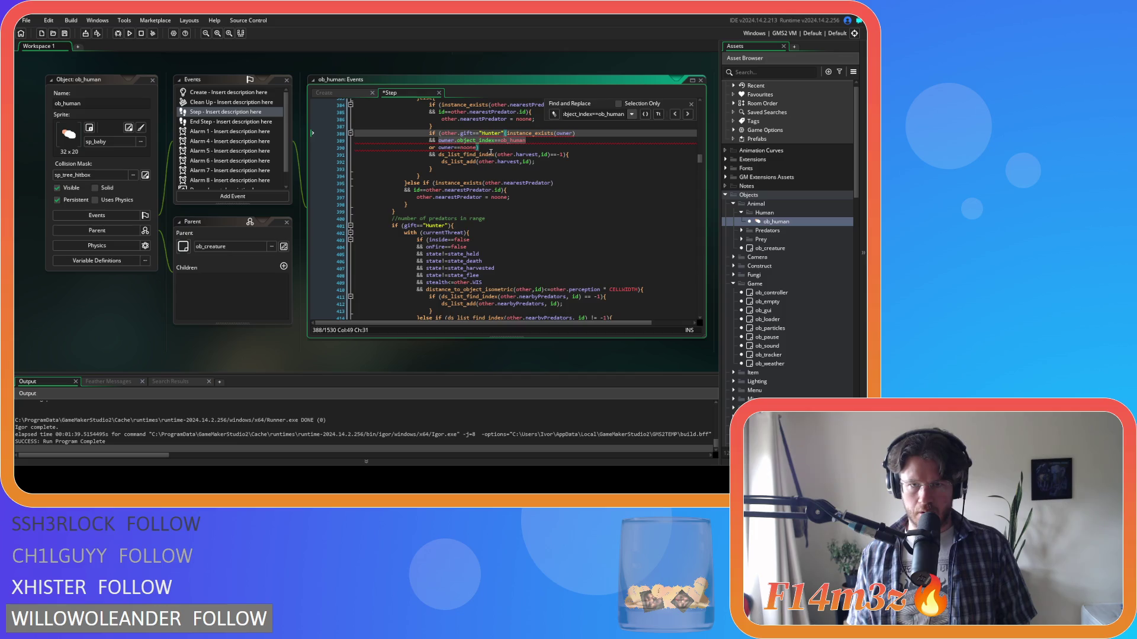
{"action": "key", "text": "Return"}
{"action": "type", "text": "&&"}
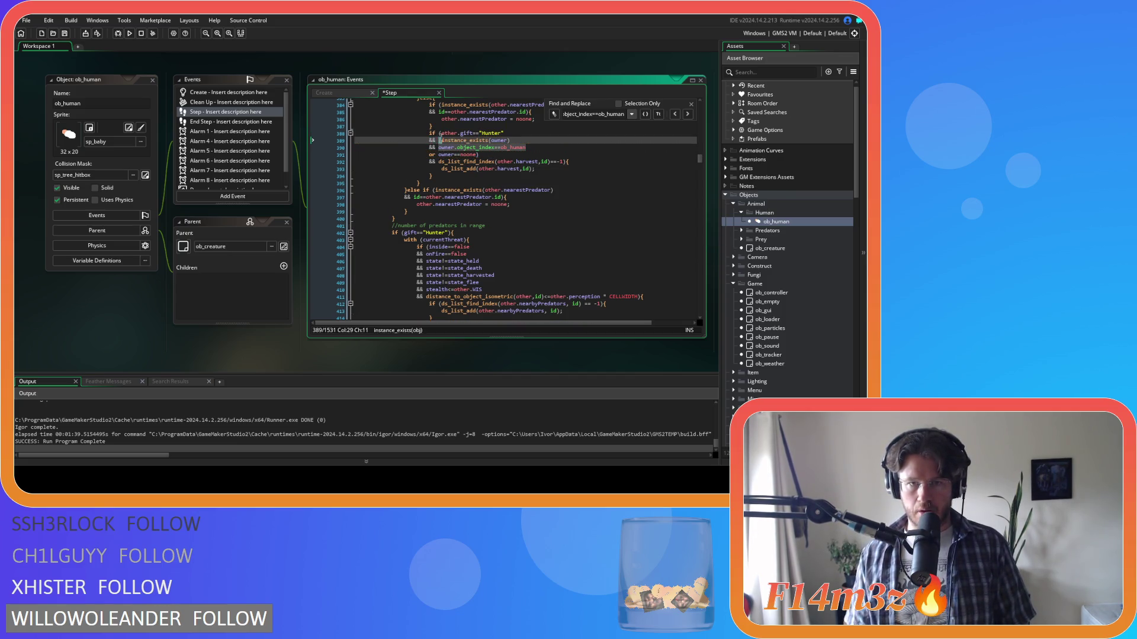
{"action": "key", "text": "End"}
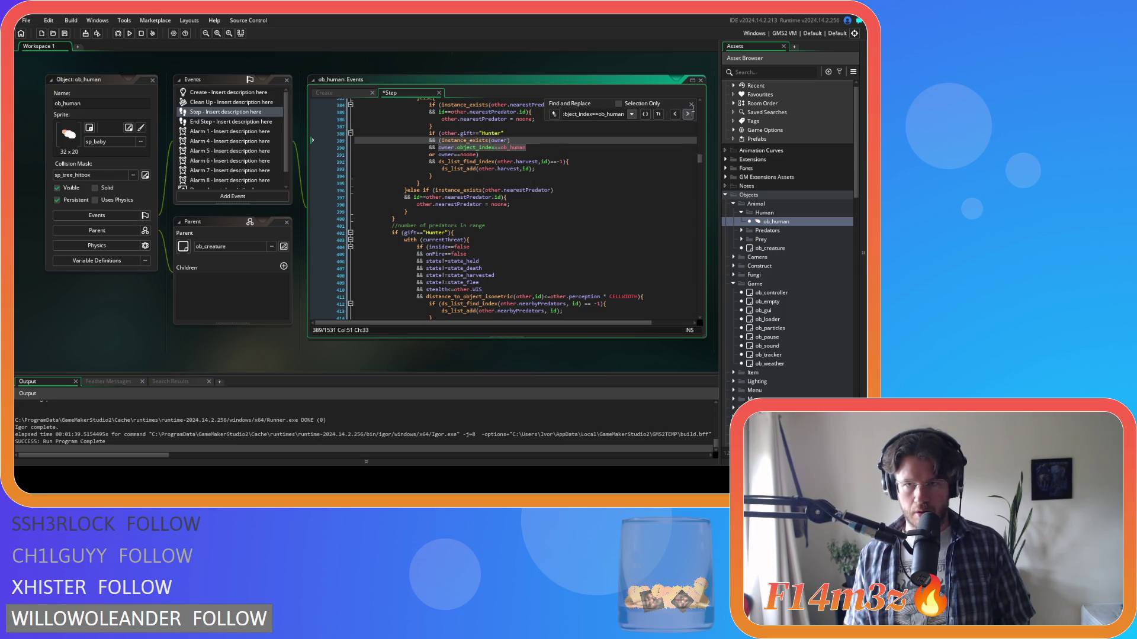
{"action": "left_click", "coordinate": [691, 104]}
{"action": "left_click", "coordinate": [619, 160]}
{"action": "left_click", "coordinate": [330, 91]}
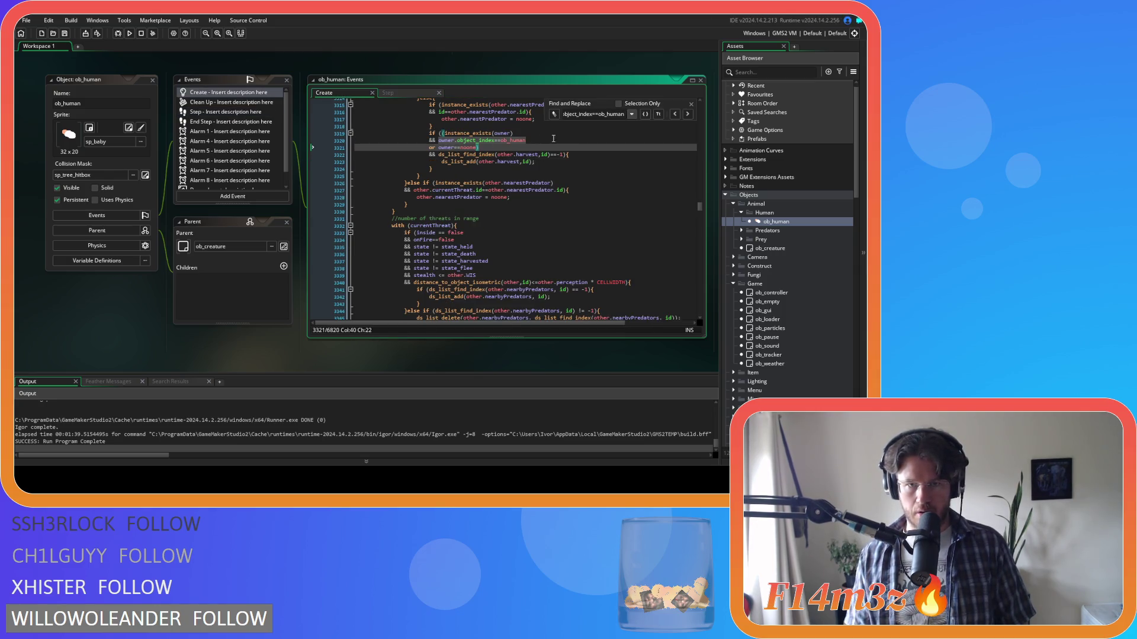
Paste the Hunter gift condition above the owner check near line 3321 in the Create code
{"action": "left_click", "coordinate": [442, 133]}
{"action": "key", "text": "ctrl+v"}
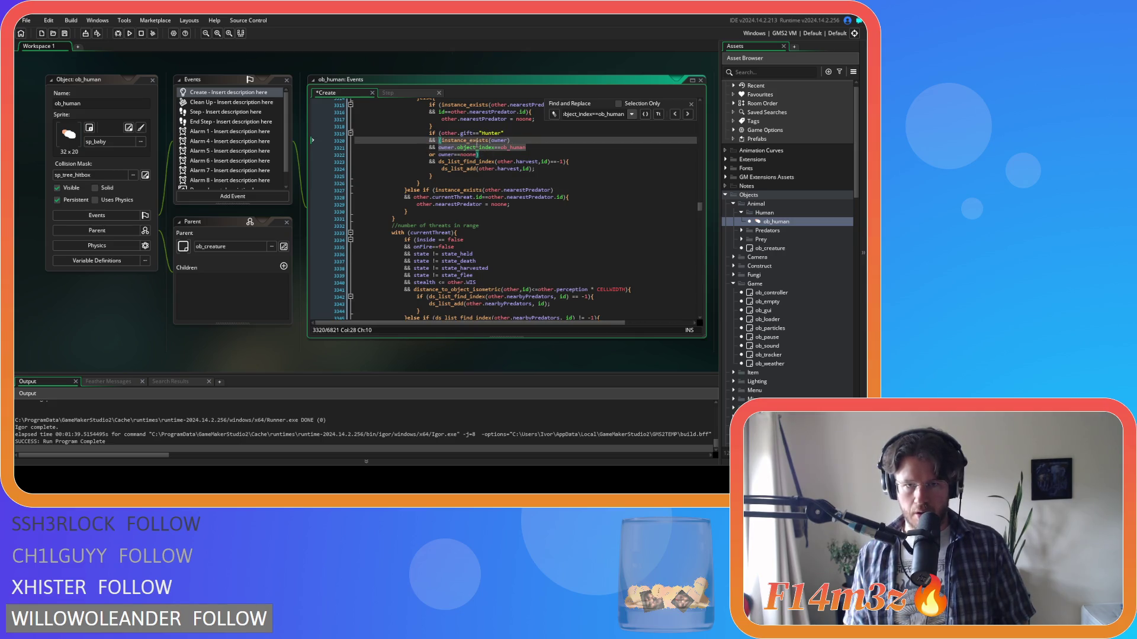
{"action": "left_click", "coordinate": [550, 148]}
Add the Hunter condition at line 2792, then delete it again from that prey check
{"action": "left_click", "coordinate": [688, 114]}
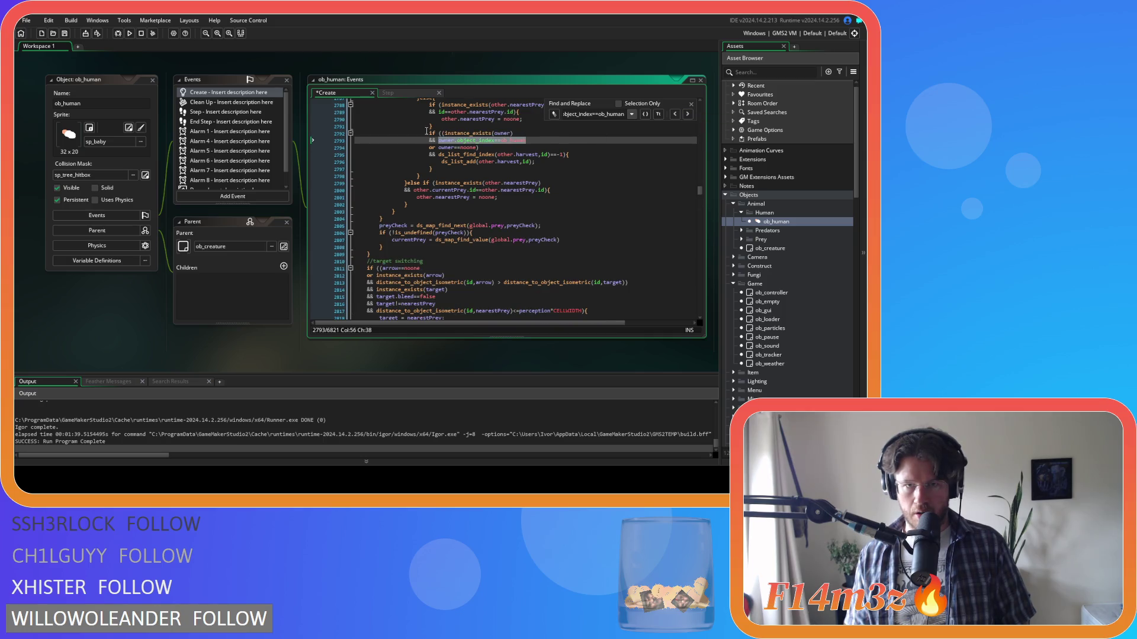
{"action": "left_click", "coordinate": [443, 133]}
{"action": "key", "text": "ctrl+v"}
{"action": "scroll", "coordinate": [558, 204], "scroll_direction": "up", "scroll_amount": 8}
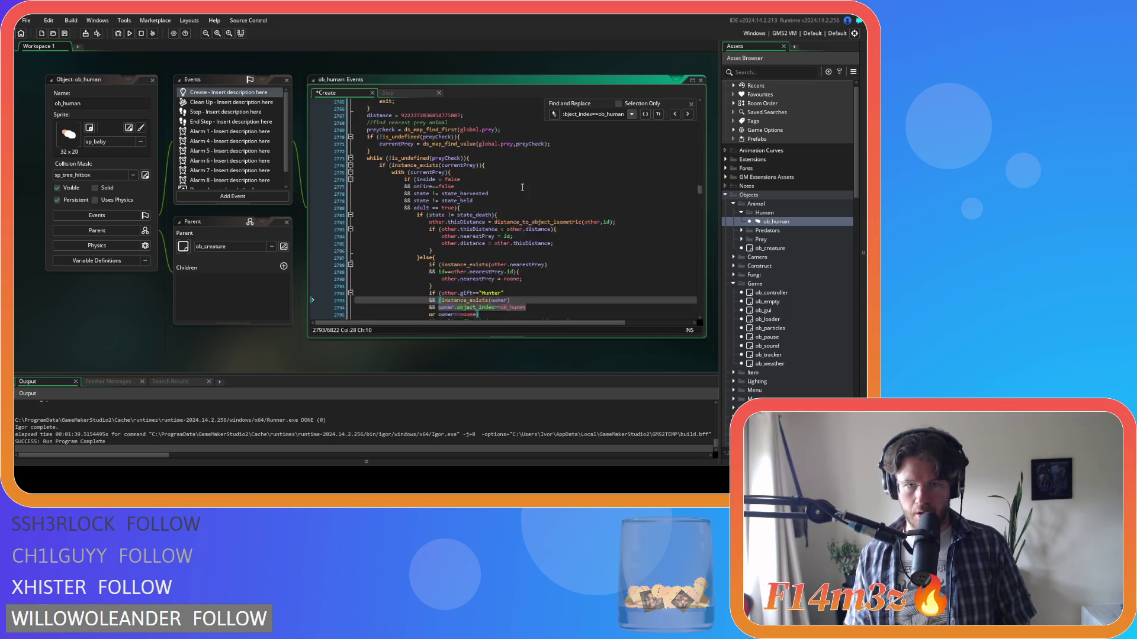
{"action": "scroll", "coordinate": [557, 204], "scroll_direction": "down", "scroll_amount": 3}
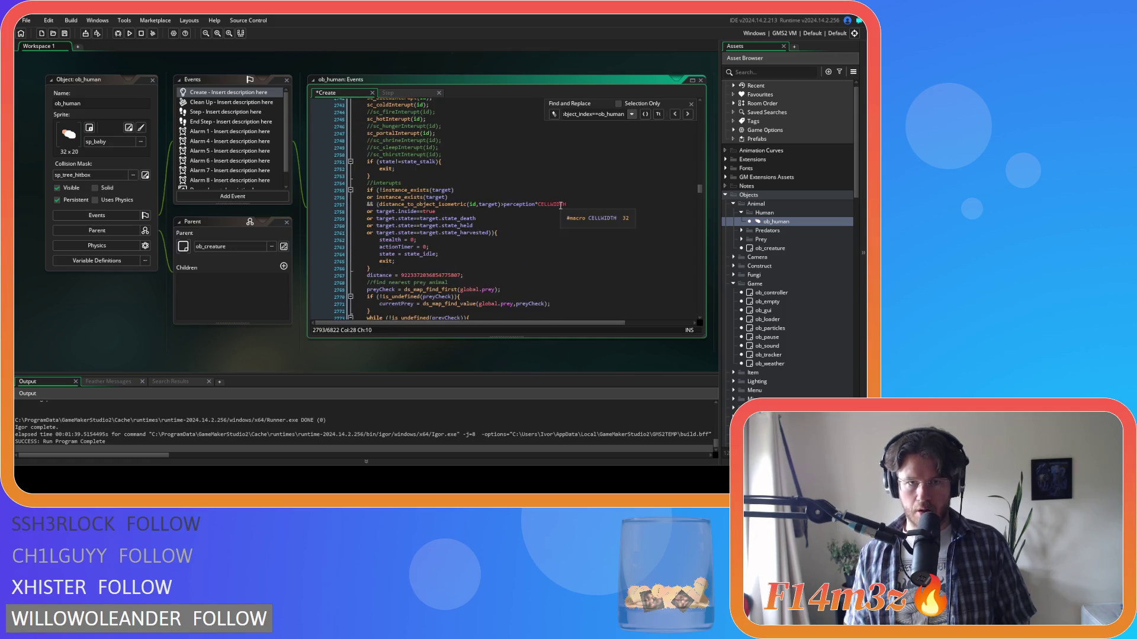
{"action": "scroll", "coordinate": [560, 205], "scroll_direction": "down", "scroll_amount": 4}
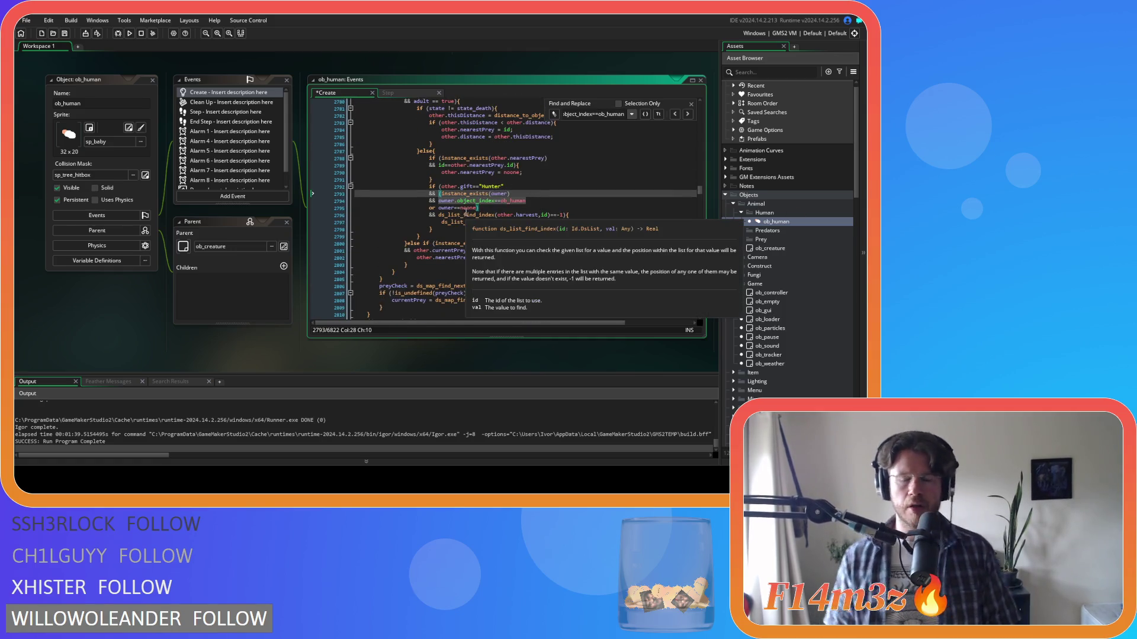
{"action": "scroll", "coordinate": [569, 229], "scroll_direction": "up", "scroll_amount": 4}
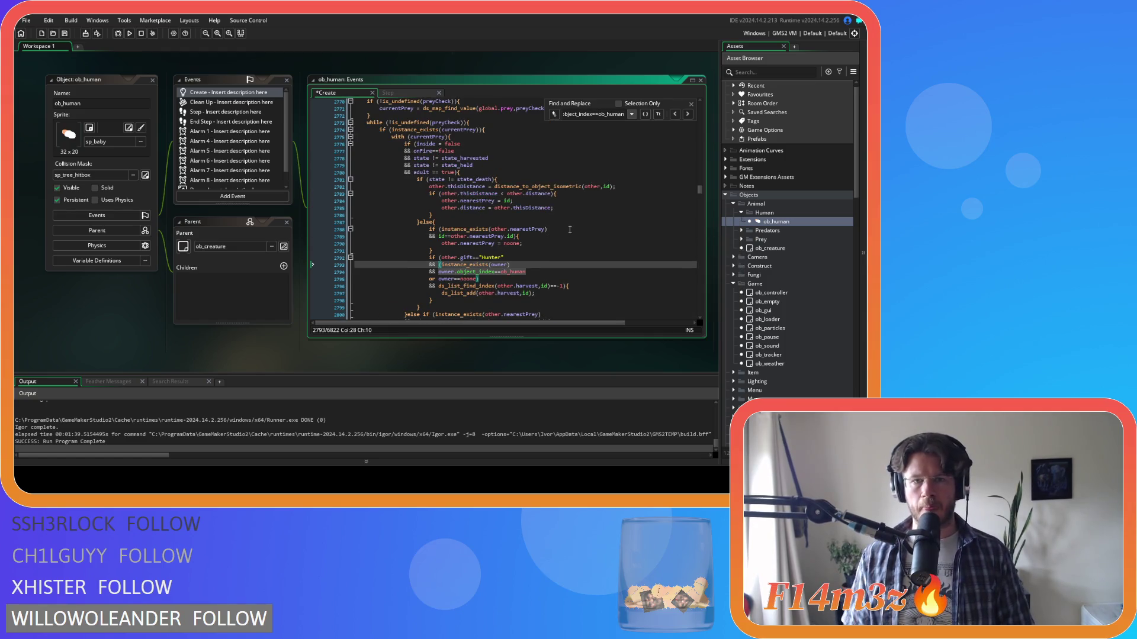
{"action": "scroll", "coordinate": [569, 230], "scroll_direction": "down", "scroll_amount": 3}
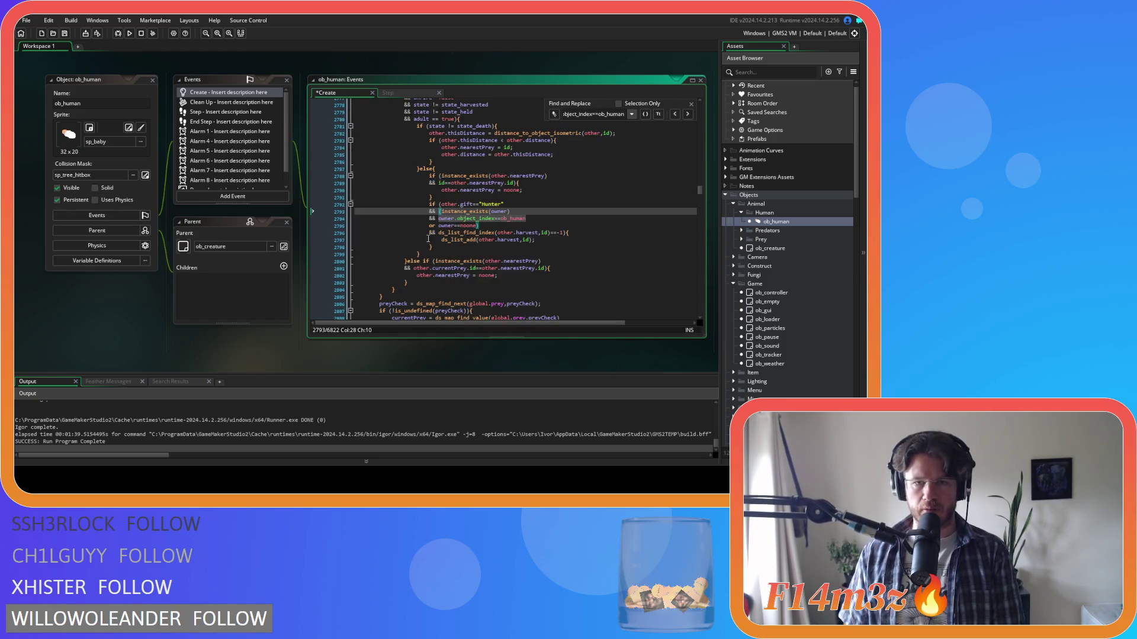
{"action": "left_click_drag", "start_coordinate": [439, 211], "coordinate": [443, 205]}
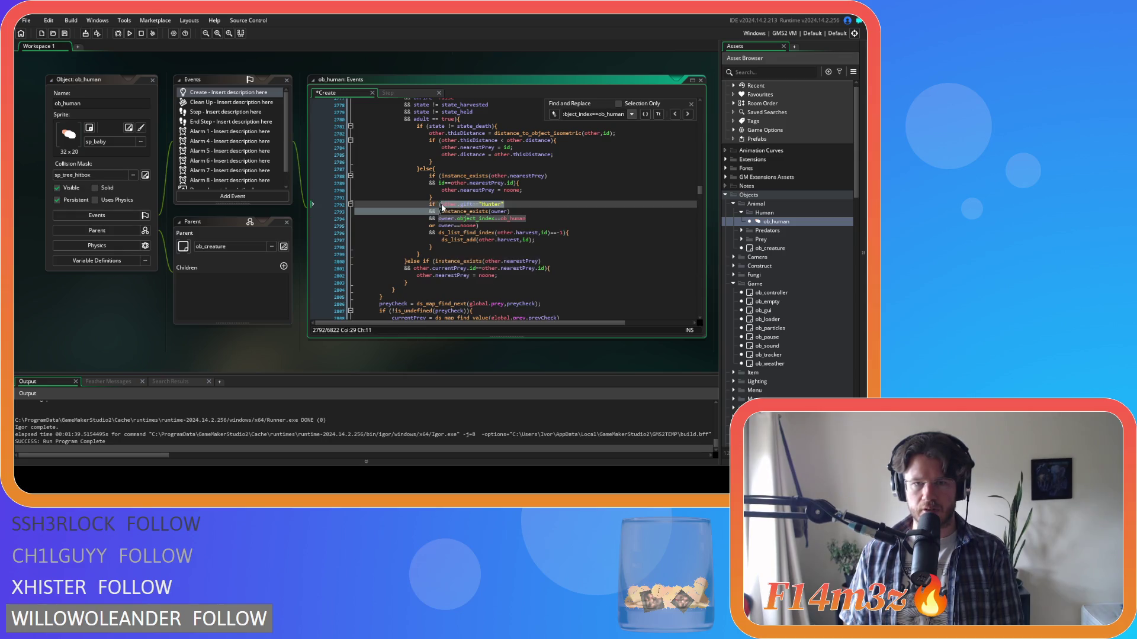
{"action": "mouse_move", "coordinate": [480, 234]}
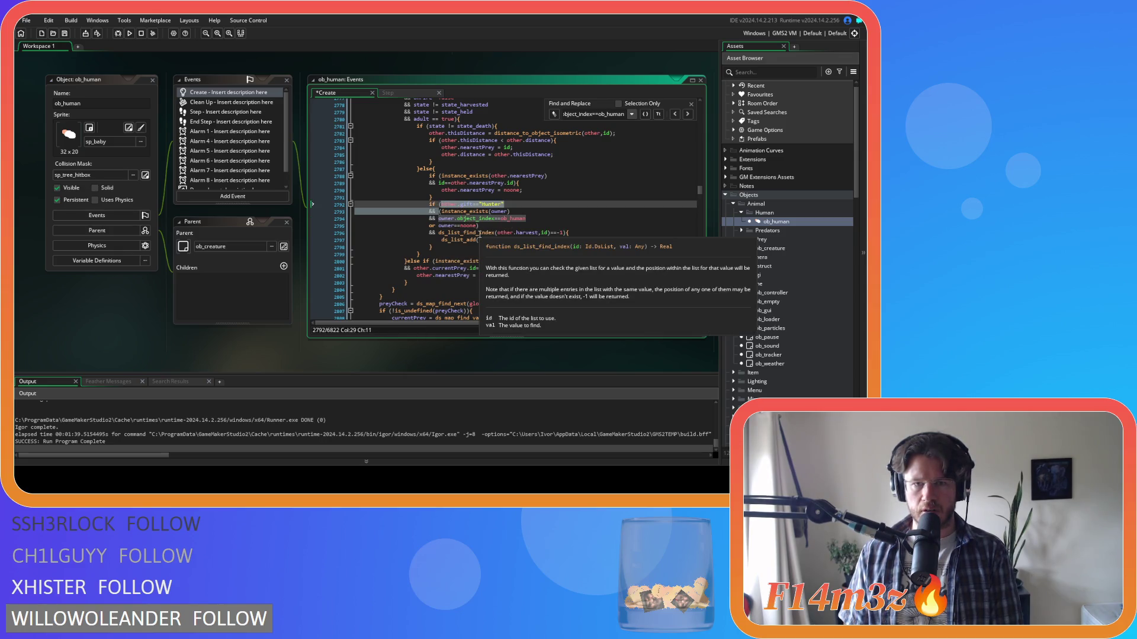
{"action": "key", "text": "BackSpace"}
{"action": "left_click", "coordinate": [580, 198]}
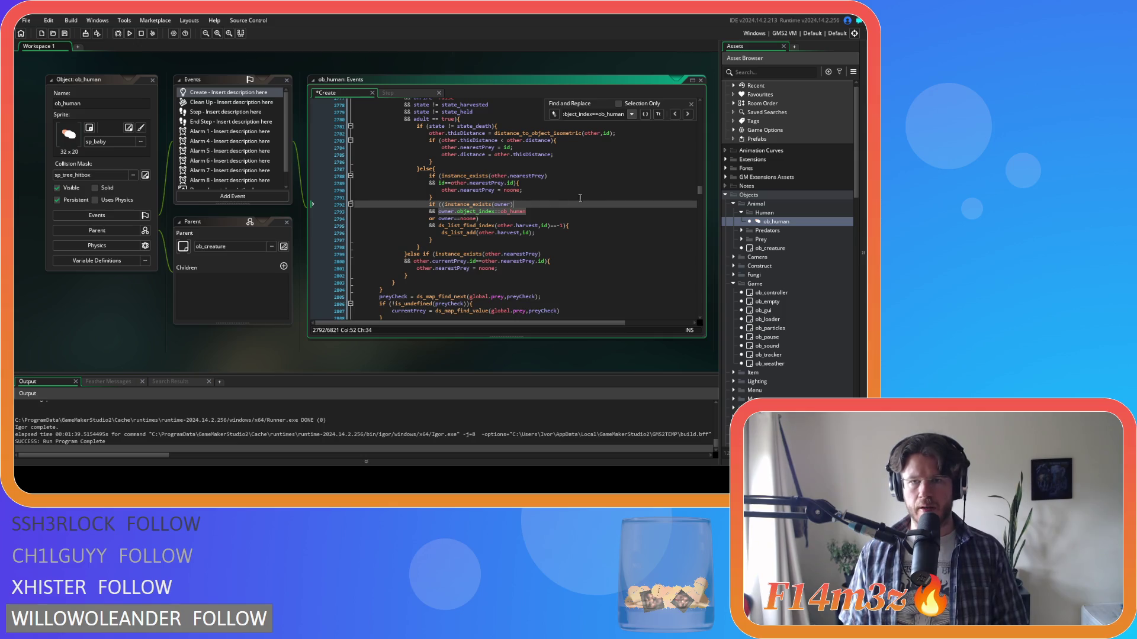
Step through the ob_human owner-check matches and delete the Hunter condition line near line 3318
{"action": "left_click", "coordinate": [687, 113]}
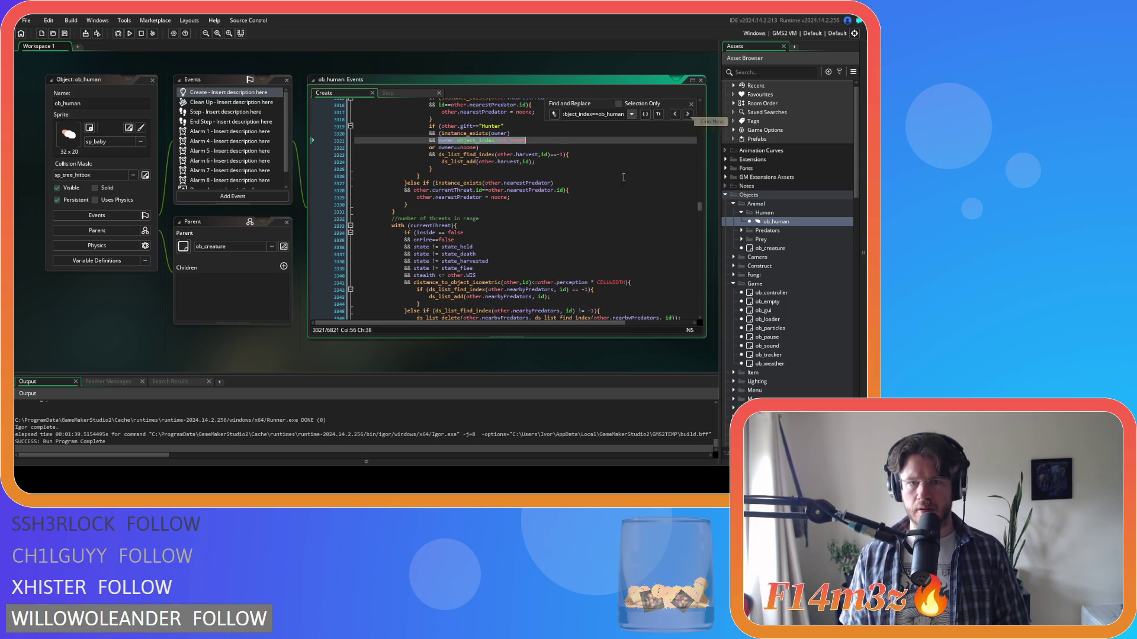
{"action": "scroll", "coordinate": [641, 164], "scroll_direction": "up", "scroll_amount": 6}
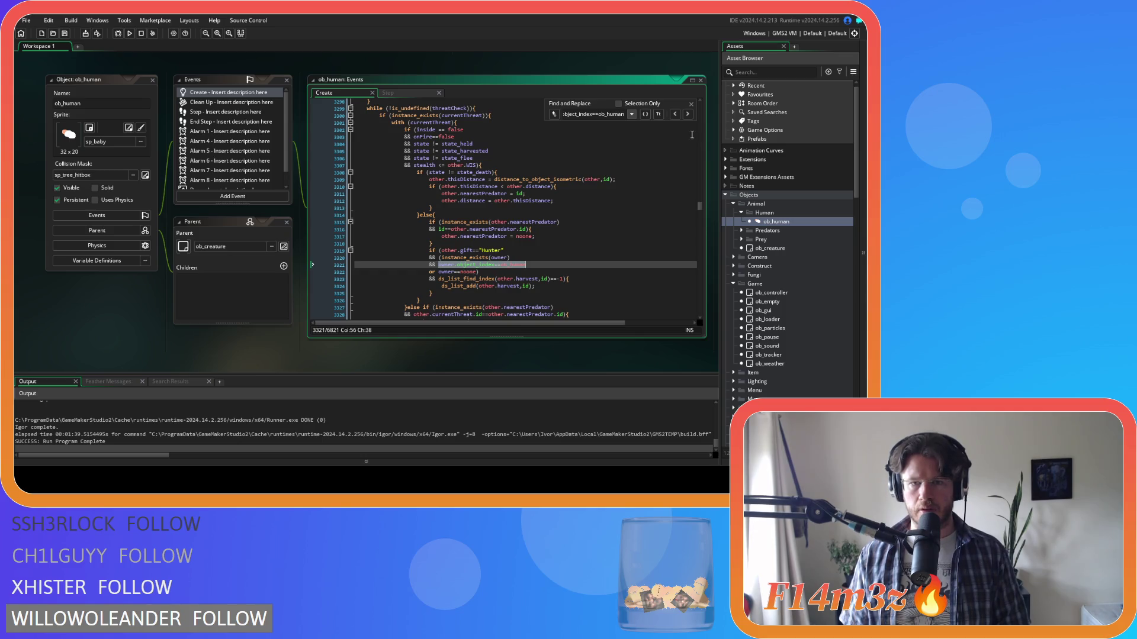
{"action": "left_click", "coordinate": [688, 114]}
{"action": "scroll", "coordinate": [654, 209], "scroll_direction": "up", "scroll_amount": 8}
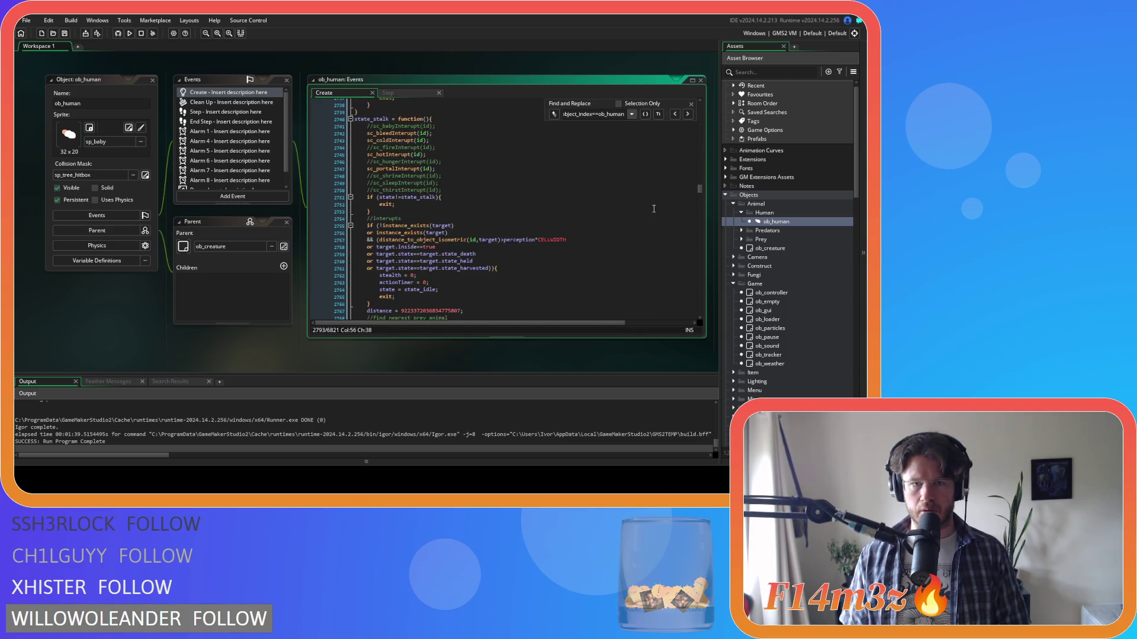
{"action": "left_click", "coordinate": [688, 113]}
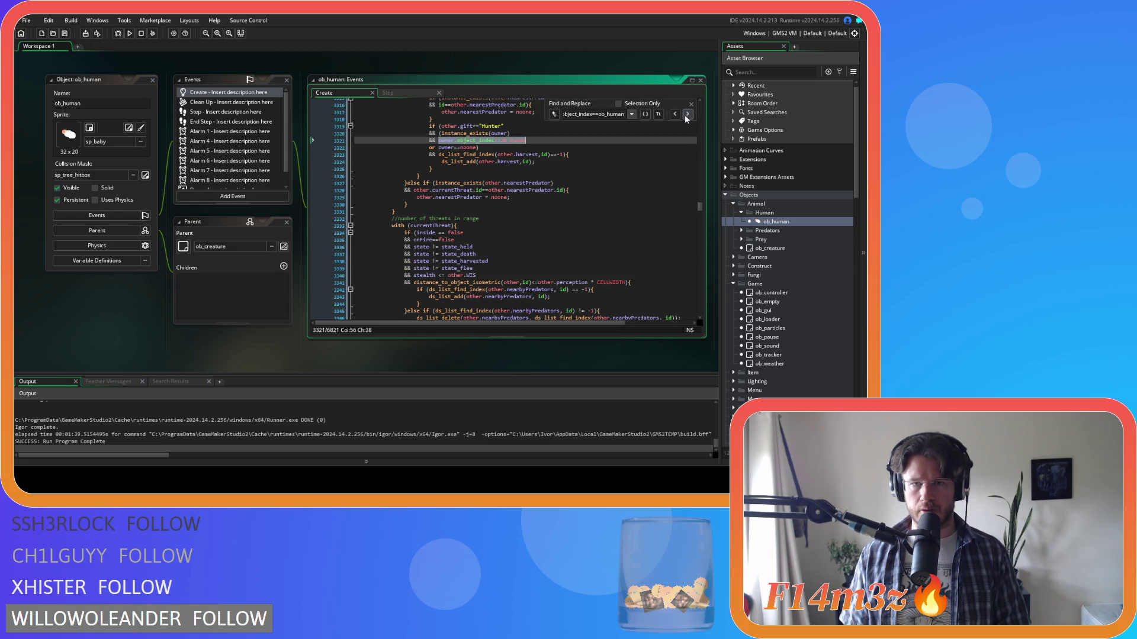
{"action": "scroll", "coordinate": [611, 188], "scroll_direction": "up", "scroll_amount": 6}
{"action": "scroll", "coordinate": [612, 188], "scroll_direction": "down", "scroll_amount": 6}
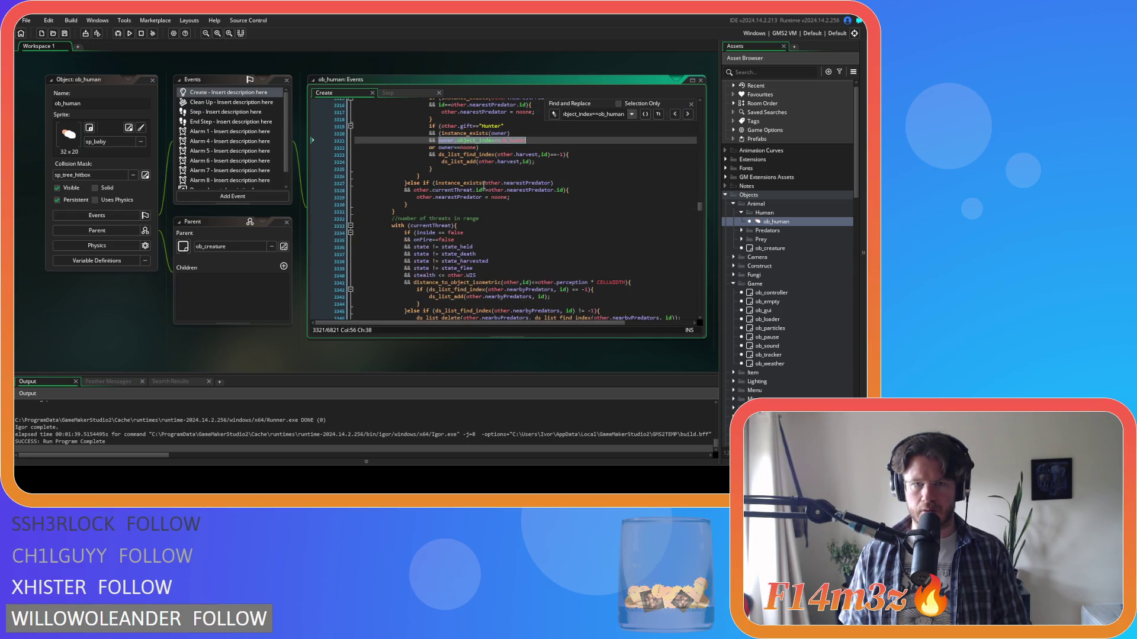
{"action": "scroll", "coordinate": [445, 201], "scroll_direction": "up", "scroll_amount": 3}
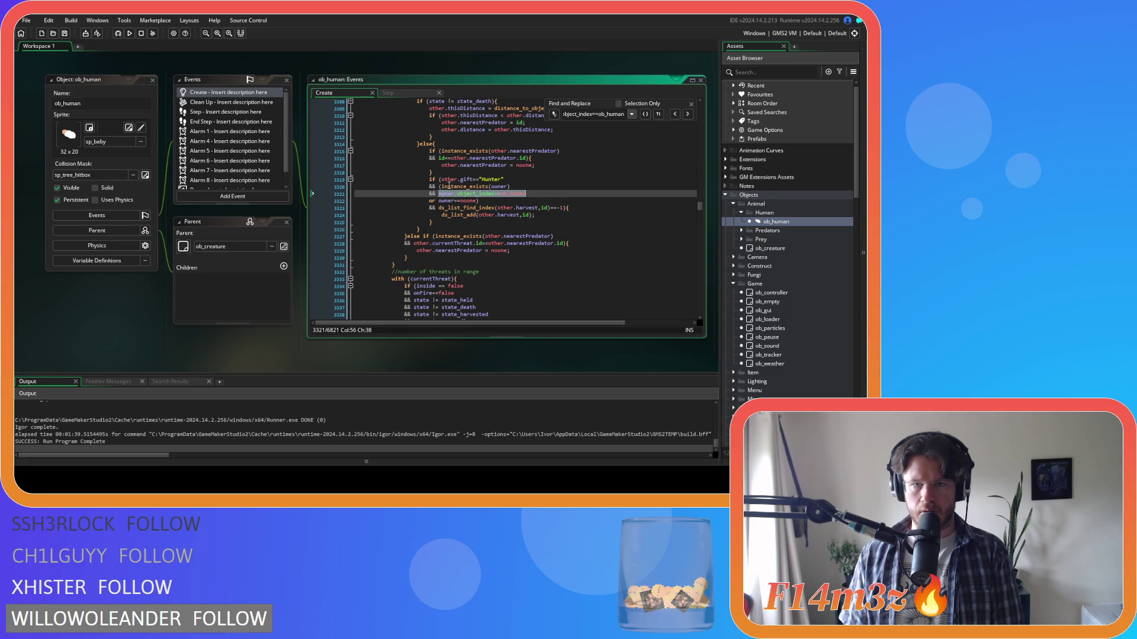
{"action": "mouse_move", "coordinate": [446, 180]}
{"action": "left_click_drag", "start_coordinate": [442, 179], "coordinate": [442, 186]}
{"action": "key", "text": "BackSpace"}
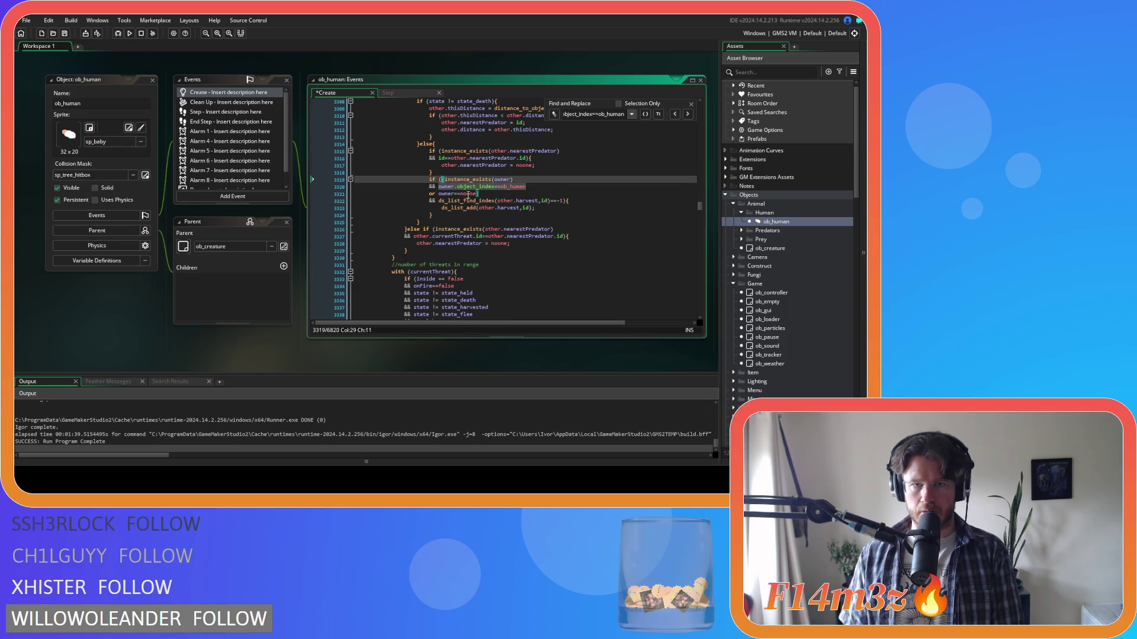
Save the Create event and switch to the Step event code
{"action": "left_click", "coordinate": [534, 174]}
{"action": "key", "text": "ctrl+s"}
{"action": "left_click", "coordinate": [691, 105]}
{"action": "left_click", "coordinate": [387, 93]}
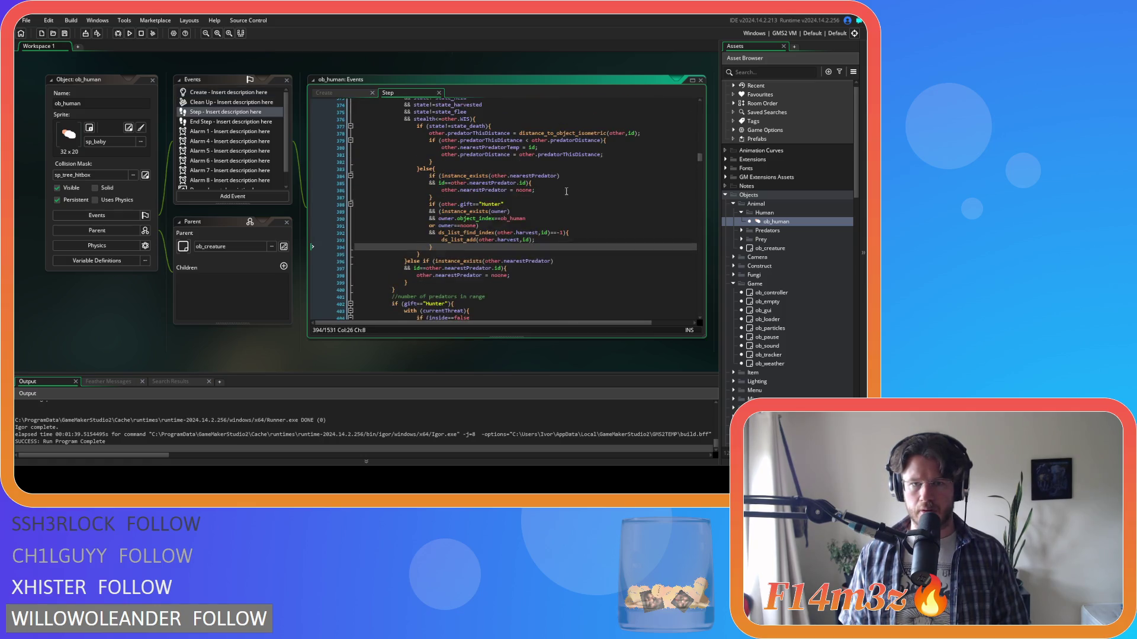
Search the Step code for the owner.object_index==ob_human check and jump to the match near line 736
{"action": "left_click", "coordinate": [583, 217]}
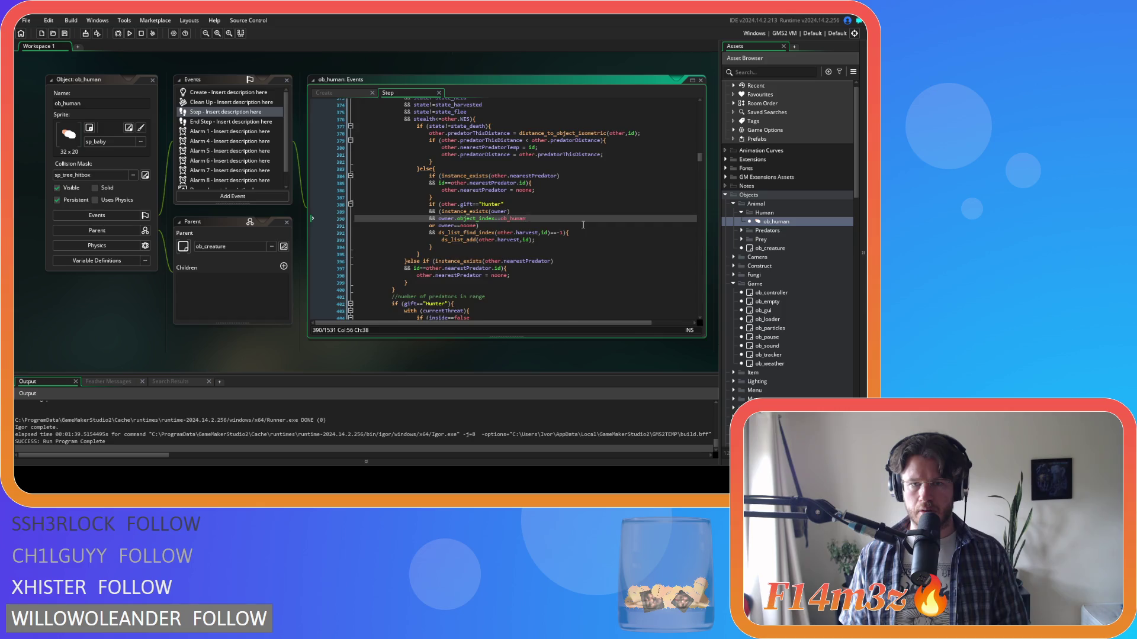
{"action": "scroll", "coordinate": [583, 224], "scroll_direction": "up", "scroll_amount": 5}
{"action": "scroll", "coordinate": [583, 225], "scroll_direction": "down", "scroll_amount": 6}
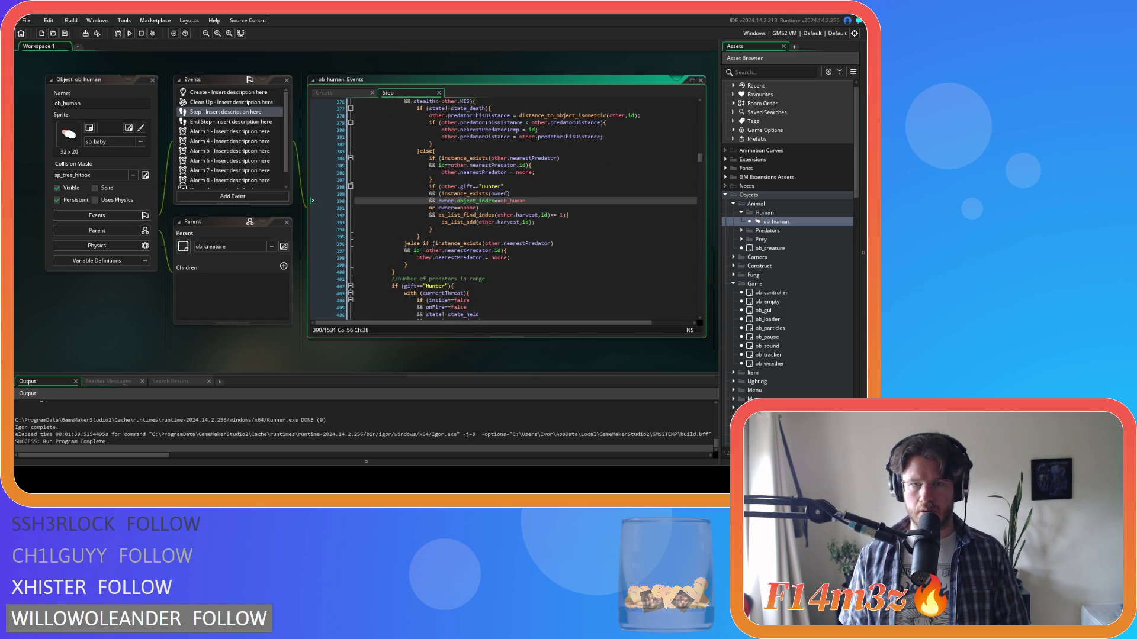
{"action": "left_click_drag", "start_coordinate": [526, 201], "coordinate": [435, 202]}
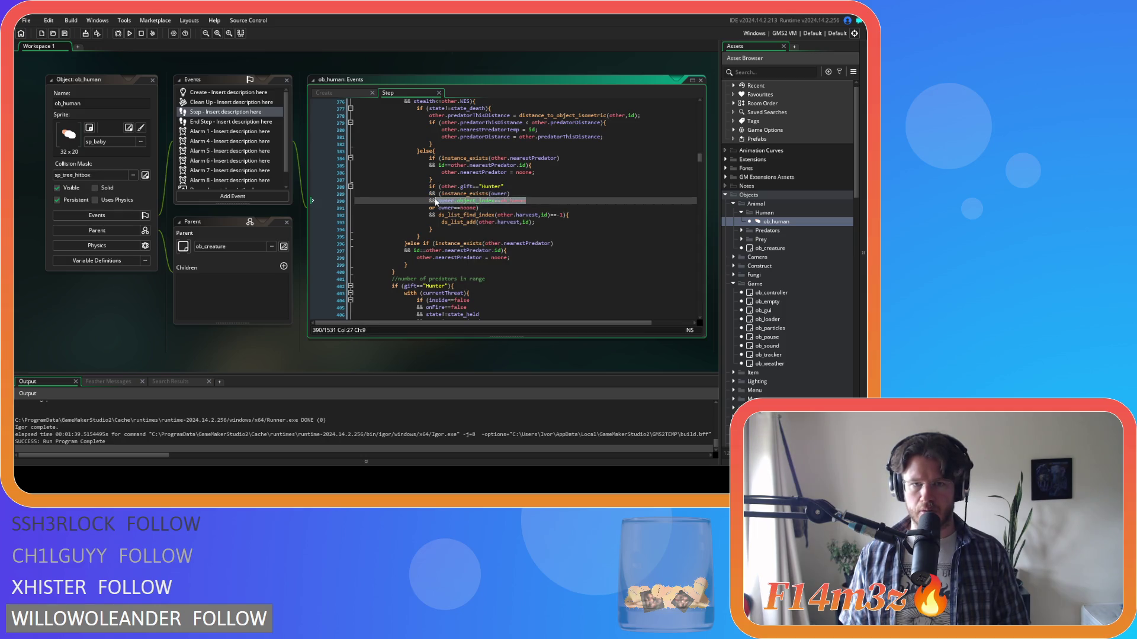
{"action": "key", "text": "ctrl+f"}
{"action": "left_click", "coordinate": [687, 115]}
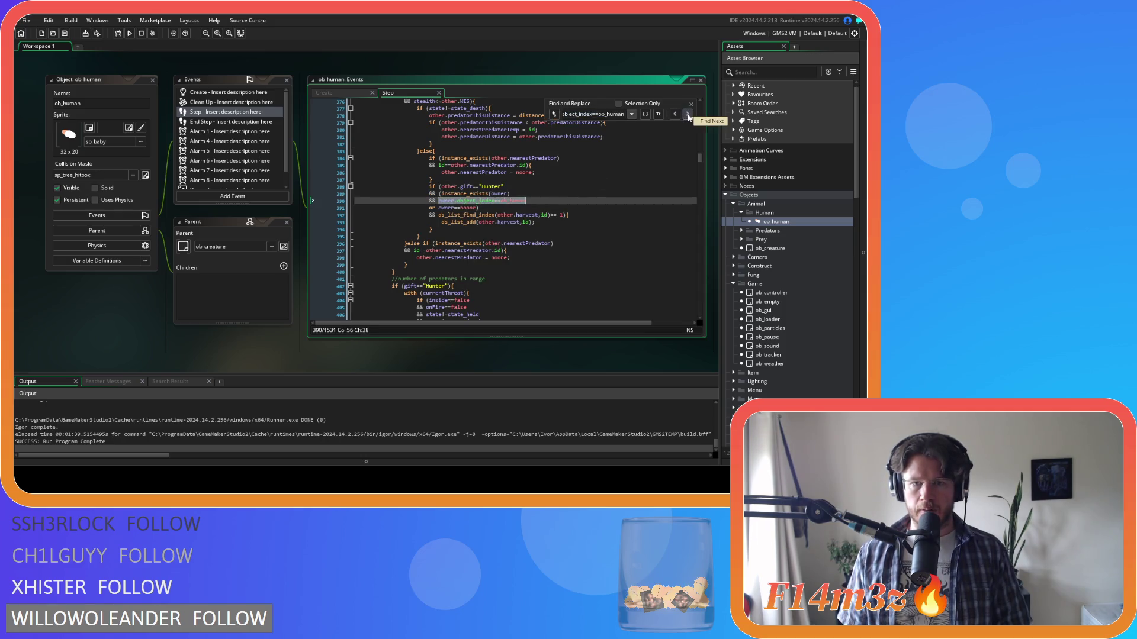
{"action": "left_click", "coordinate": [688, 116]}
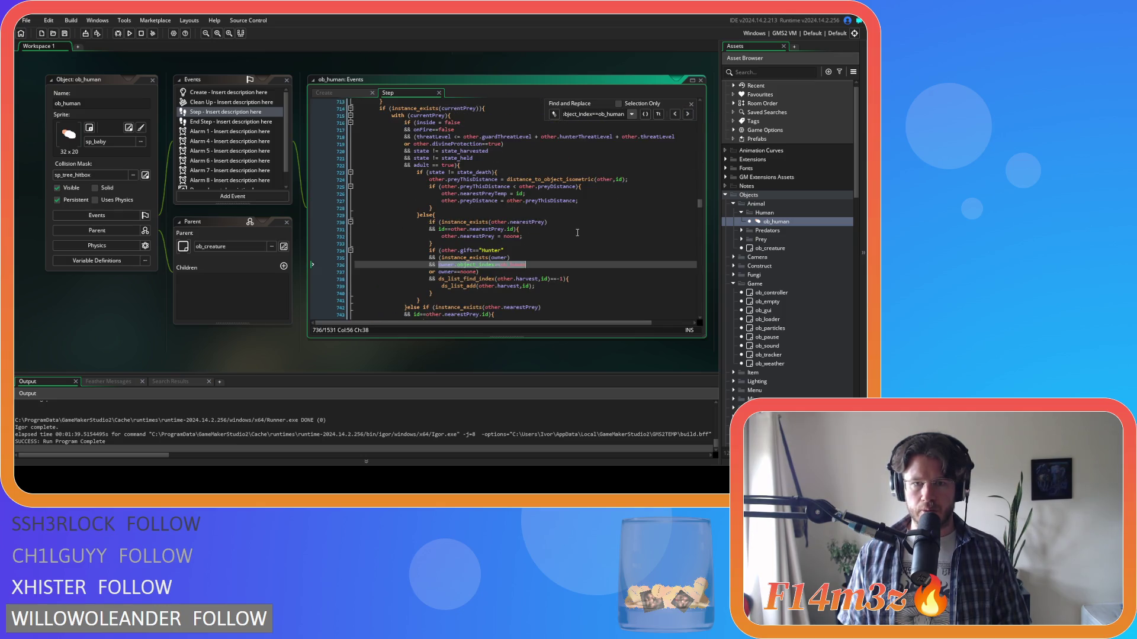
{"action": "scroll", "coordinate": [577, 233], "scroll_direction": "up", "scroll_amount": 4}
{"action": "left_click", "coordinate": [395, 129]}
{"action": "scroll", "coordinate": [415, 177], "scroll_direction": "down", "scroll_amount": 6}
Delete the other.gift=="Hunter" condition from the prey check on line 734 and save
{"action": "left_click", "coordinate": [440, 216]}
{"action": "scroll", "coordinate": [448, 224], "scroll_direction": "up", "scroll_amount": 6}
{"action": "scroll", "coordinate": [448, 224], "scroll_direction": "up", "scroll_amount": 6}
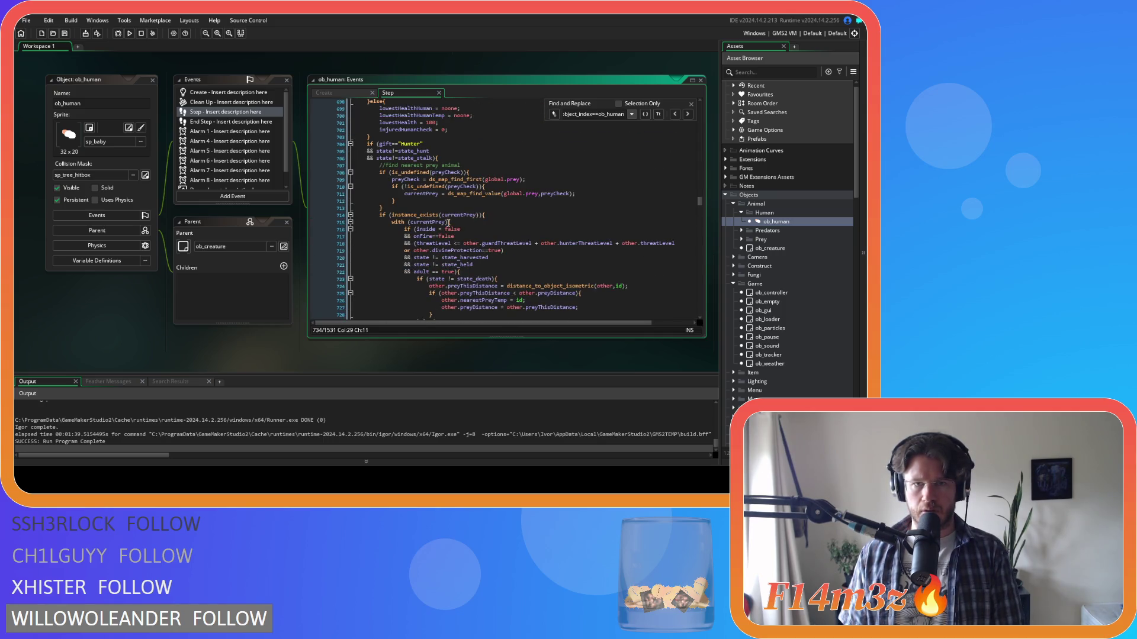
{"action": "scroll", "coordinate": [449, 223], "scroll_direction": "down", "scroll_amount": 12}
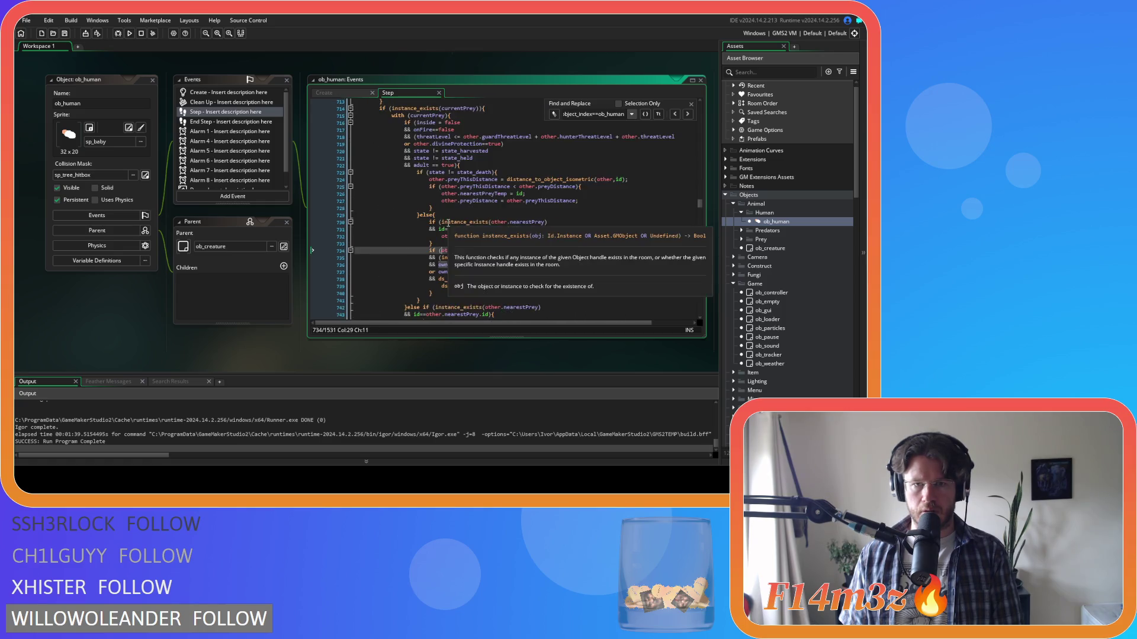
{"action": "left_click_drag", "start_coordinate": [441, 197], "coordinate": [439, 205]}
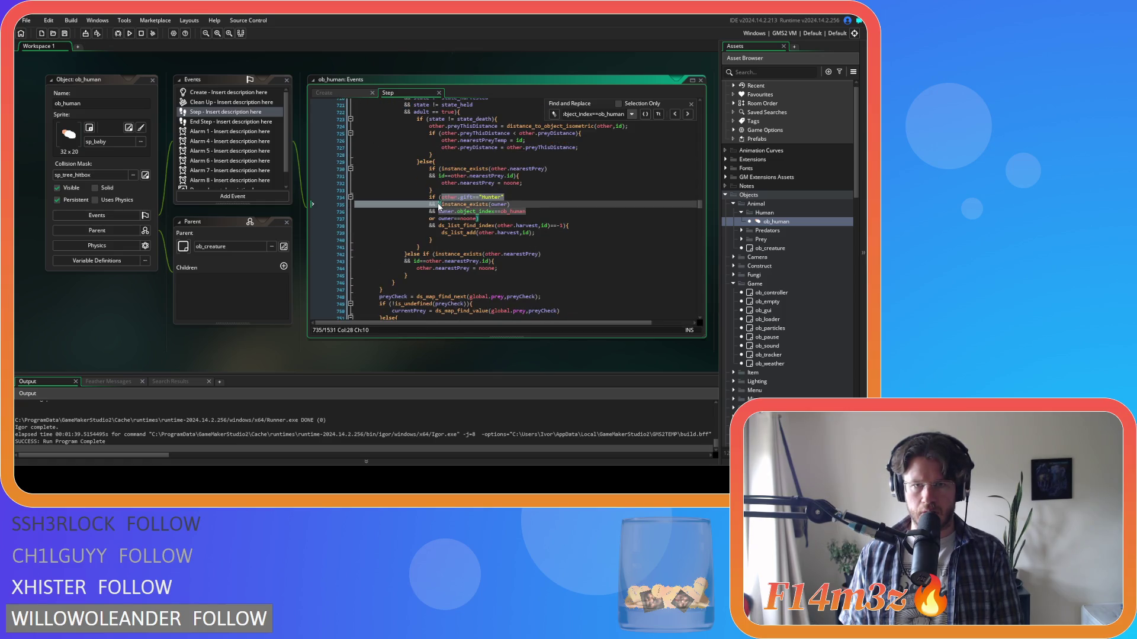
{"action": "key", "text": "BackSpace"}
{"action": "key", "text": "Escape"}
{"action": "left_click", "coordinate": [690, 113]}
{"action": "key", "text": "ctrl+s"}
{"action": "left_click", "coordinate": [691, 105]}
{"action": "scroll", "coordinate": [798, 311], "scroll_direction": "down", "scroll_amount": 15}
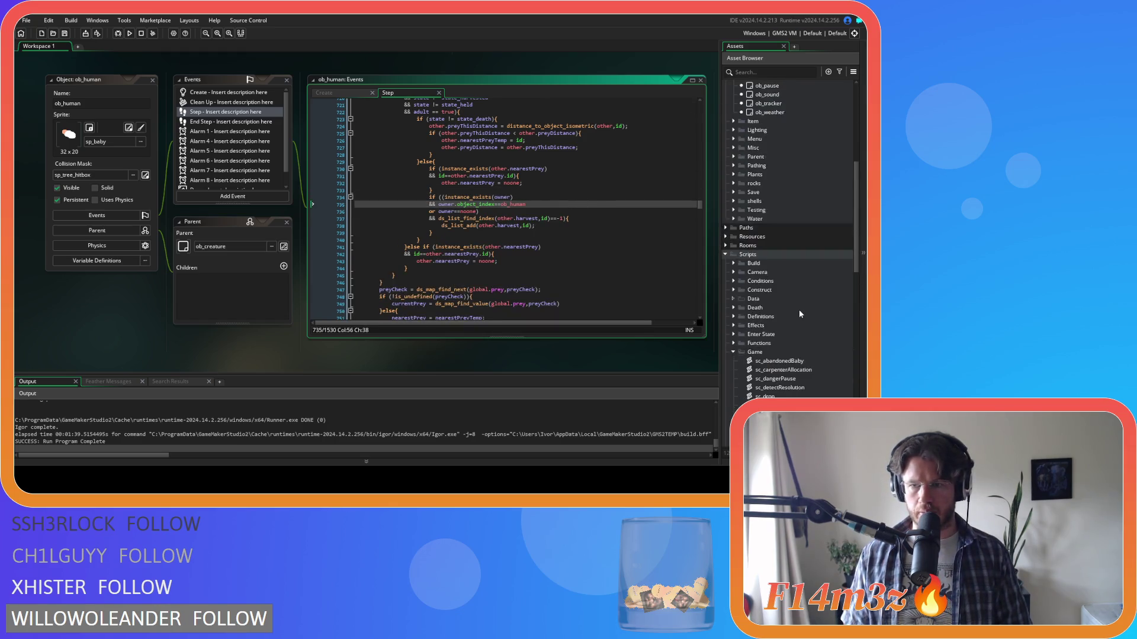
{"action": "scroll", "coordinate": [797, 311], "scroll_direction": "down", "scroll_amount": 8}
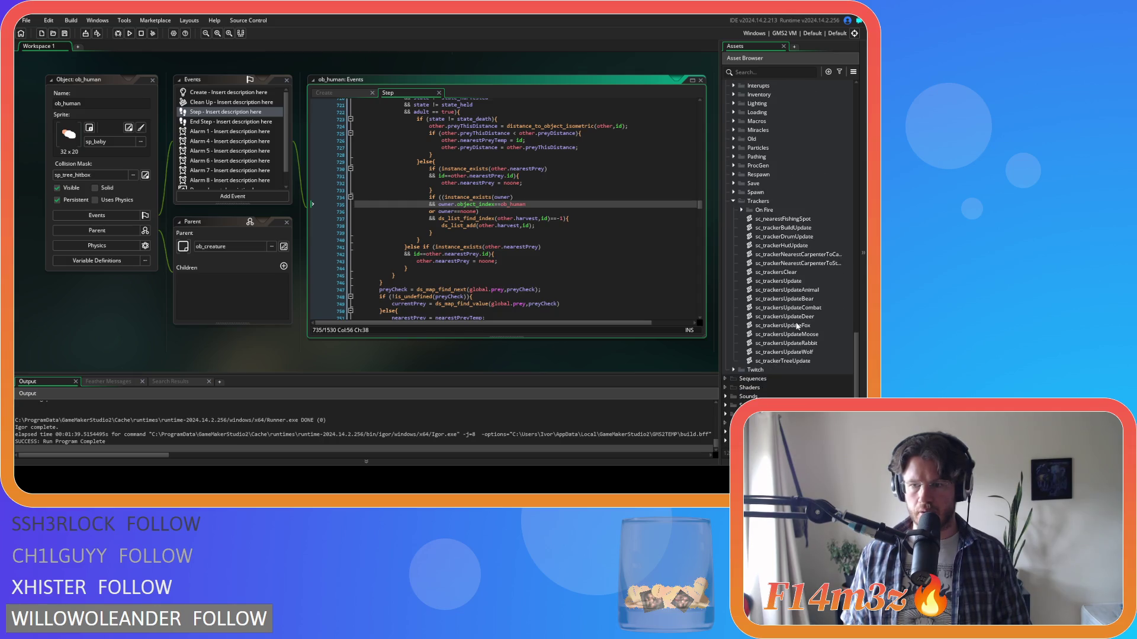
Open sc_trackersUpdate, scroll through its prey and Hunter harvest checks, then select ob_human
{"action": "double_click", "coordinate": [808, 283]}
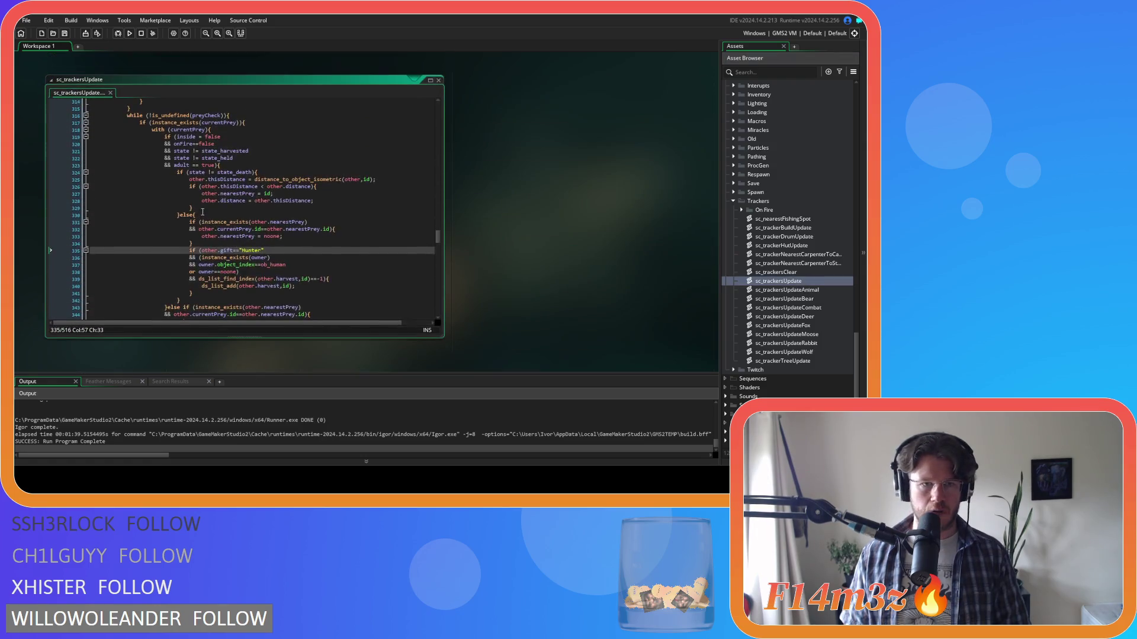
{"action": "scroll", "coordinate": [267, 223], "scroll_direction": "up", "scroll_amount": 10}
{"action": "scroll", "coordinate": [268, 223], "scroll_direction": "down", "scroll_amount": 3}
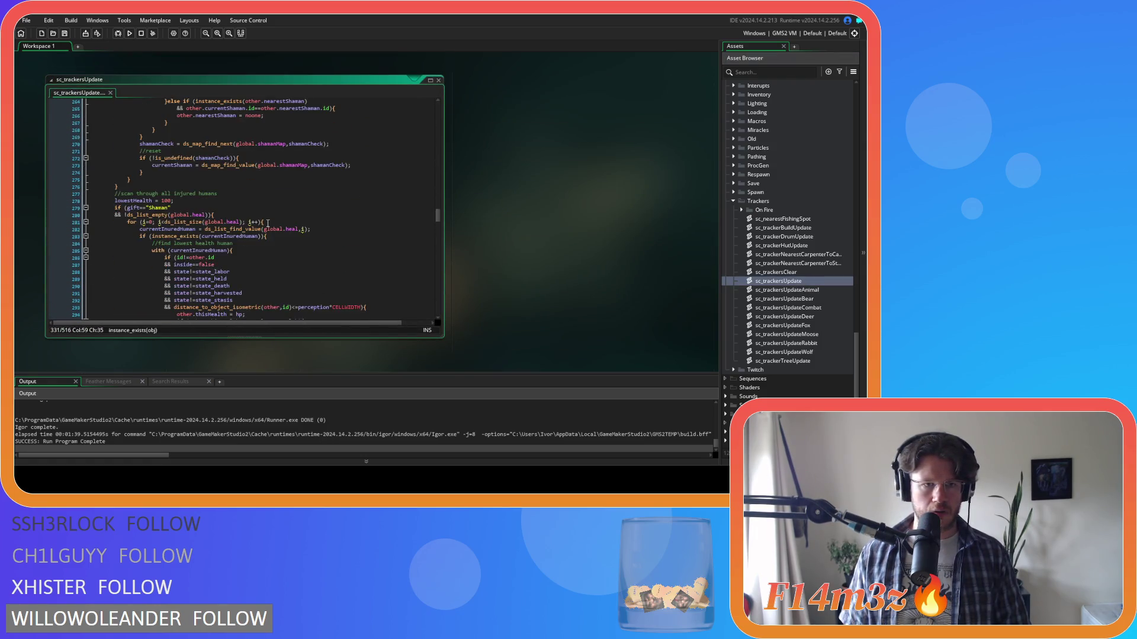
{"action": "scroll", "coordinate": [267, 224], "scroll_direction": "down", "scroll_amount": 8}
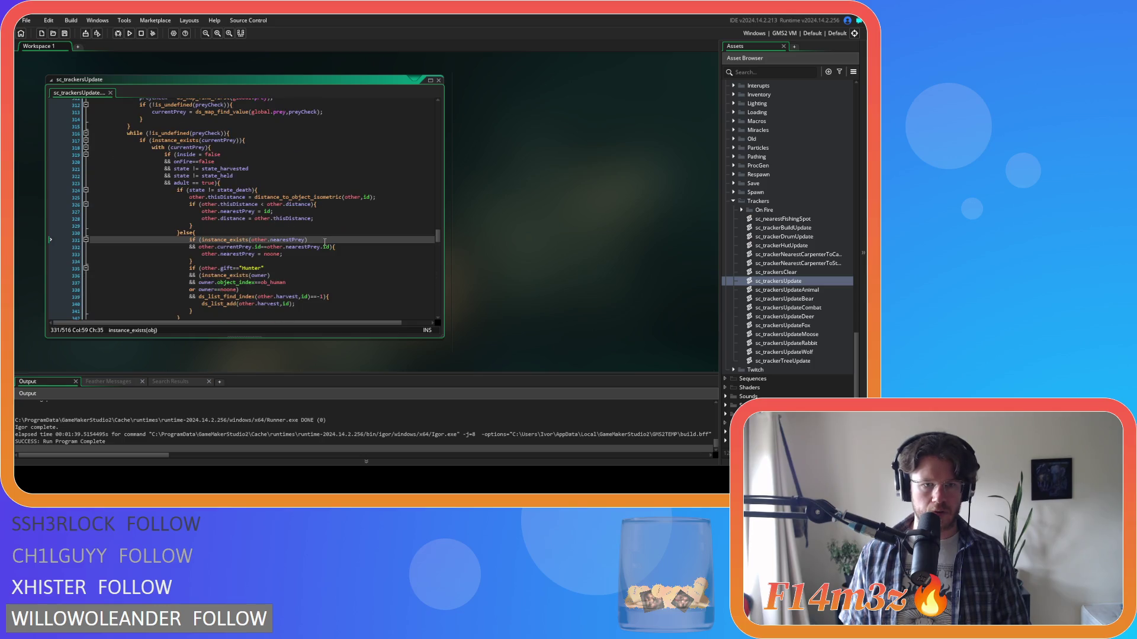
{"action": "scroll", "coordinate": [176, 240], "scroll_direction": "up", "scroll_amount": 8}
{"action": "scroll", "coordinate": [207, 256], "scroll_direction": "up", "scroll_amount": 8}
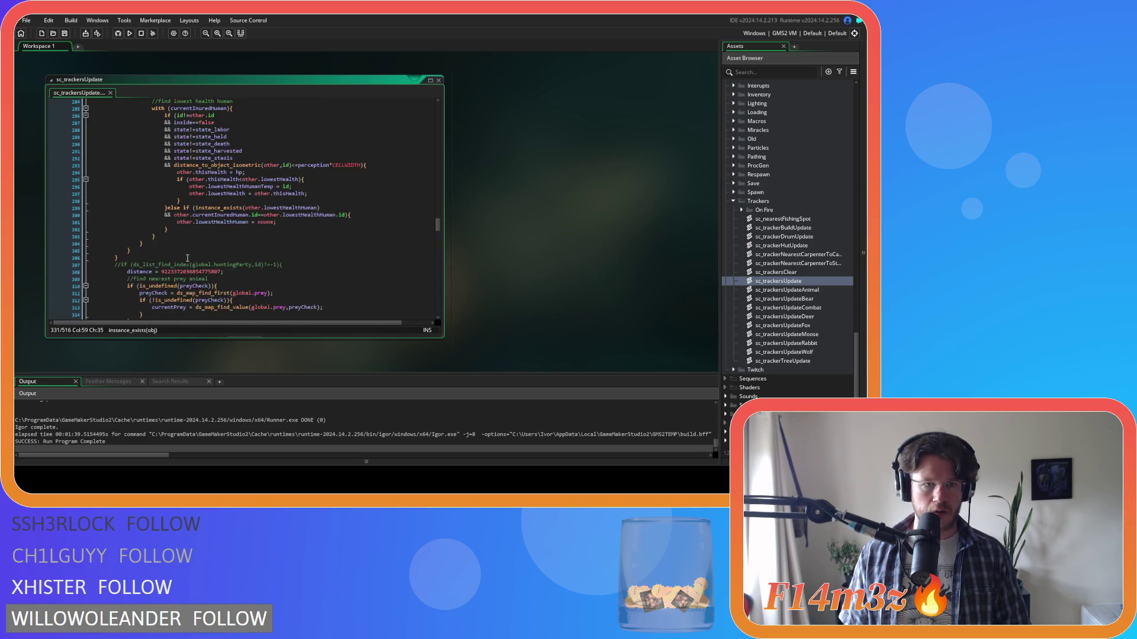
{"action": "scroll", "coordinate": [155, 250], "scroll_direction": "up", "scroll_amount": 10}
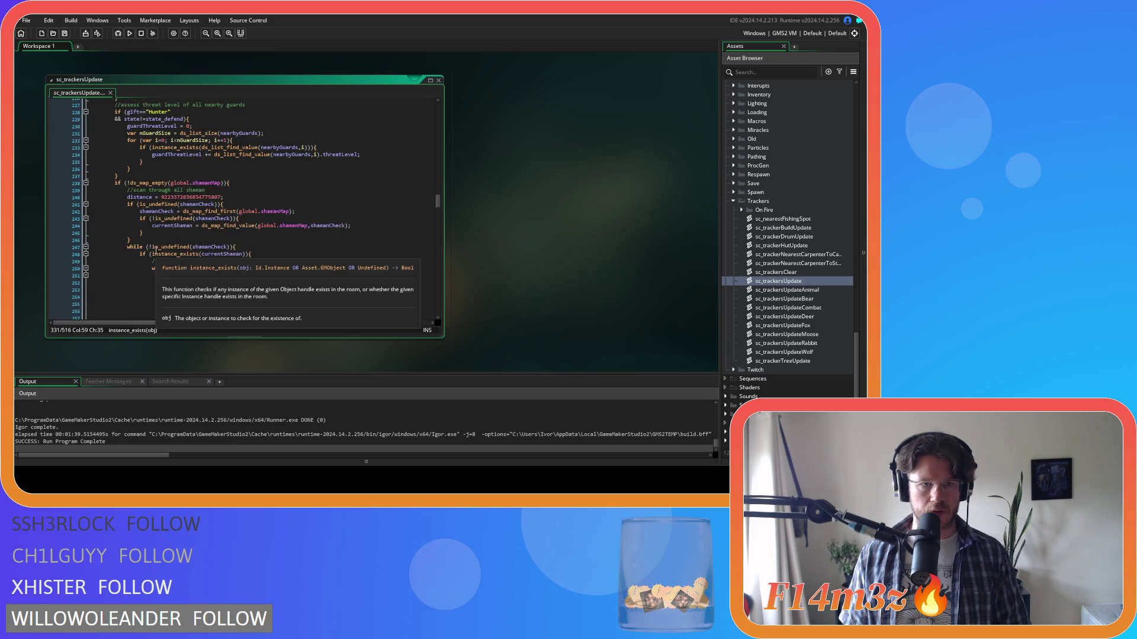
{"action": "scroll", "coordinate": [198, 255], "scroll_direction": "down", "scroll_amount": 10}
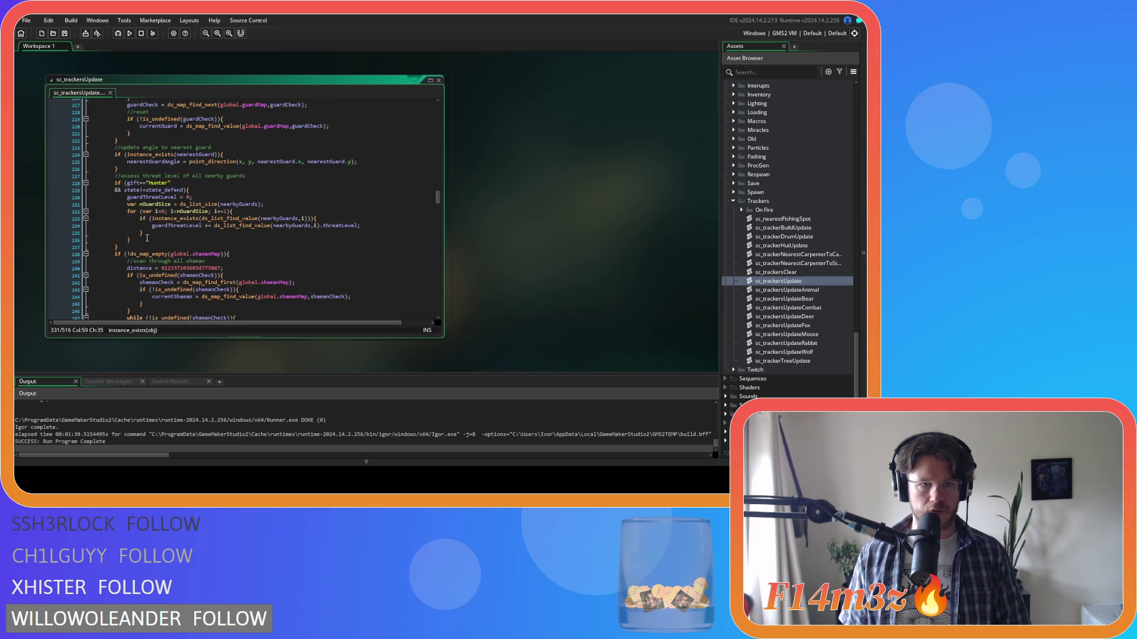
{"action": "scroll", "coordinate": [149, 216], "scroll_direction": "down", "scroll_amount": 11}
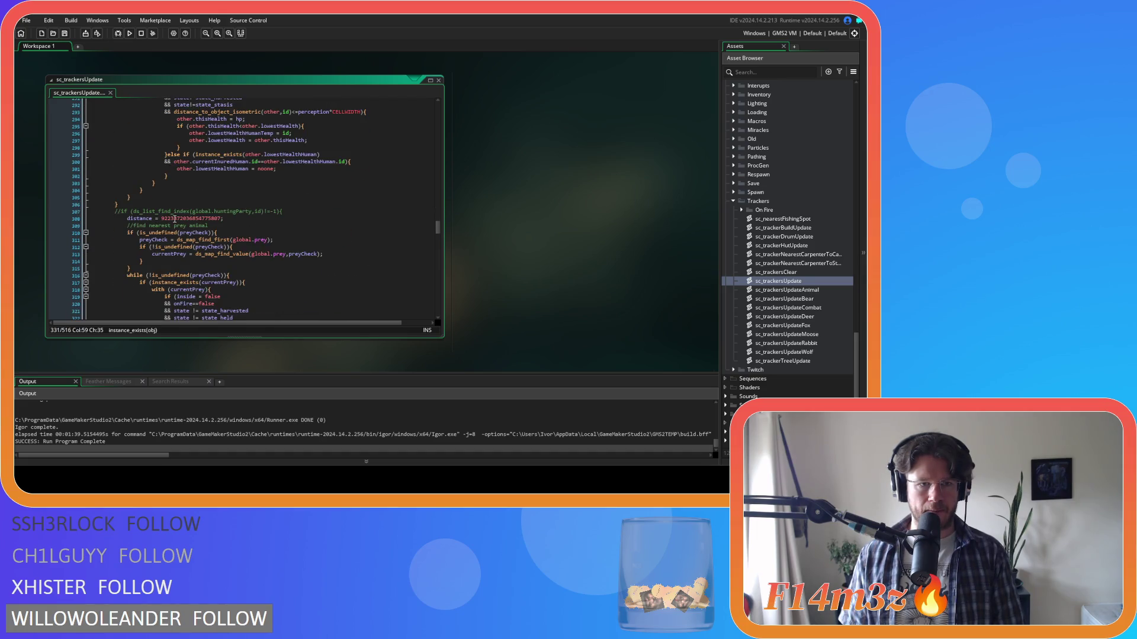
{"action": "scroll", "coordinate": [174, 219], "scroll_direction": "down", "scroll_amount": 1}
{"action": "scroll", "coordinate": [174, 219], "scroll_direction": "down", "scroll_amount": 11}
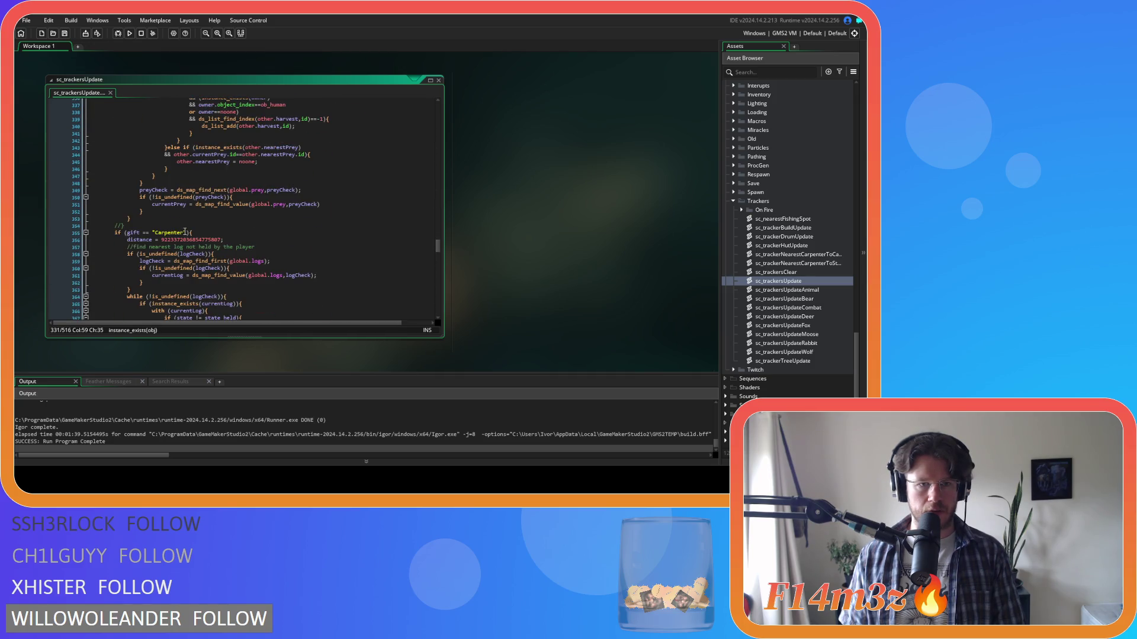
{"action": "scroll", "coordinate": [184, 231], "scroll_direction": "up", "scroll_amount": 5}
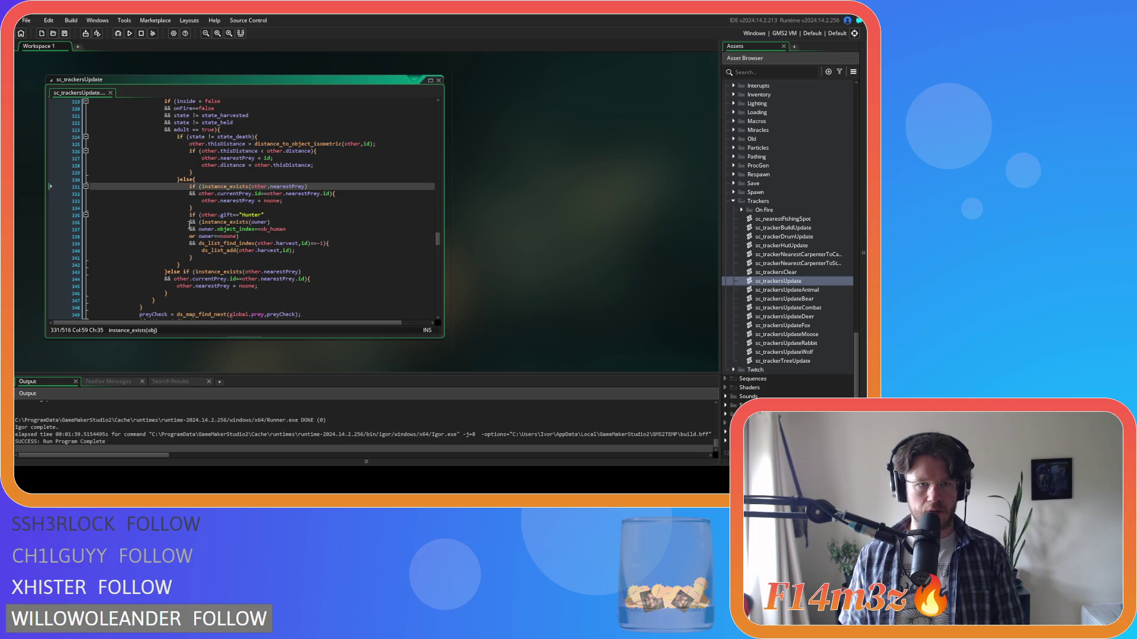
{"action": "scroll", "coordinate": [190, 226], "scroll_direction": "up", "scroll_amount": 2}
{"action": "scroll", "coordinate": [189, 226], "scroll_direction": "up", "scroll_amount": 1}
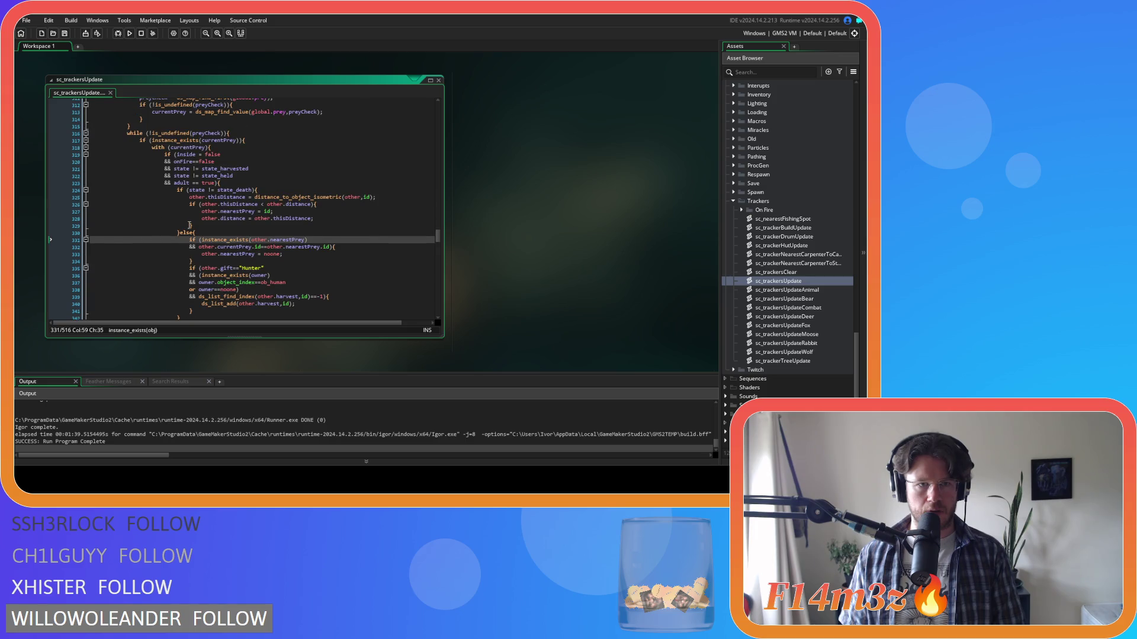
{"action": "scroll", "coordinate": [187, 225], "scroll_direction": "up", "scroll_amount": 7}
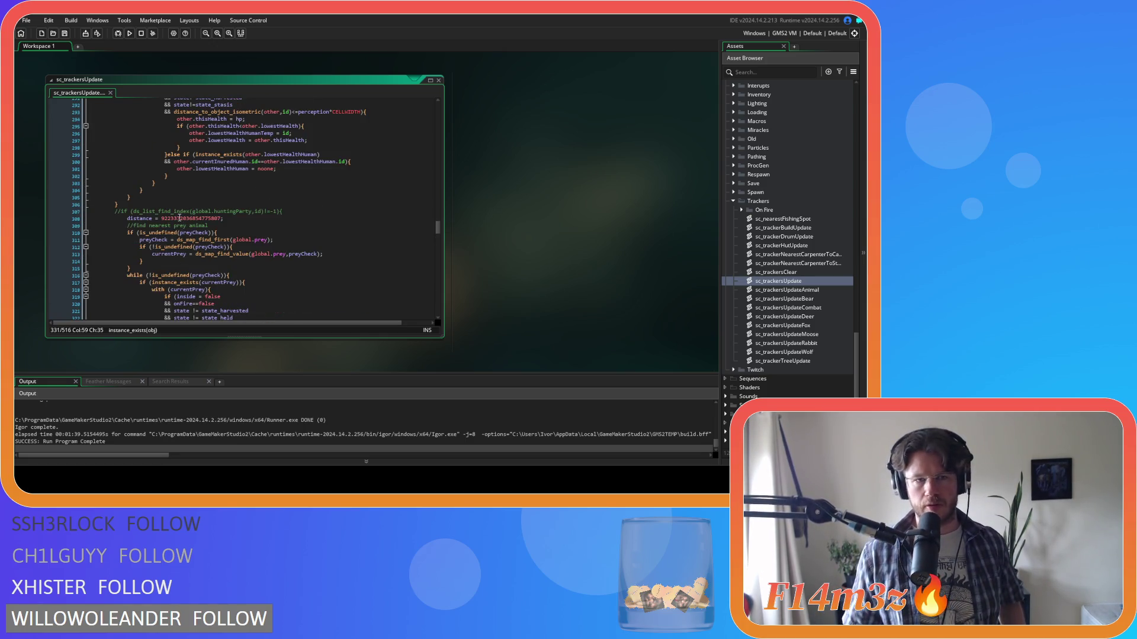
{"action": "scroll", "coordinate": [179, 219], "scroll_direction": "up", "scroll_amount": 2}
{"action": "scroll", "coordinate": [795, 230], "scroll_direction": "up", "scroll_amount": 10}
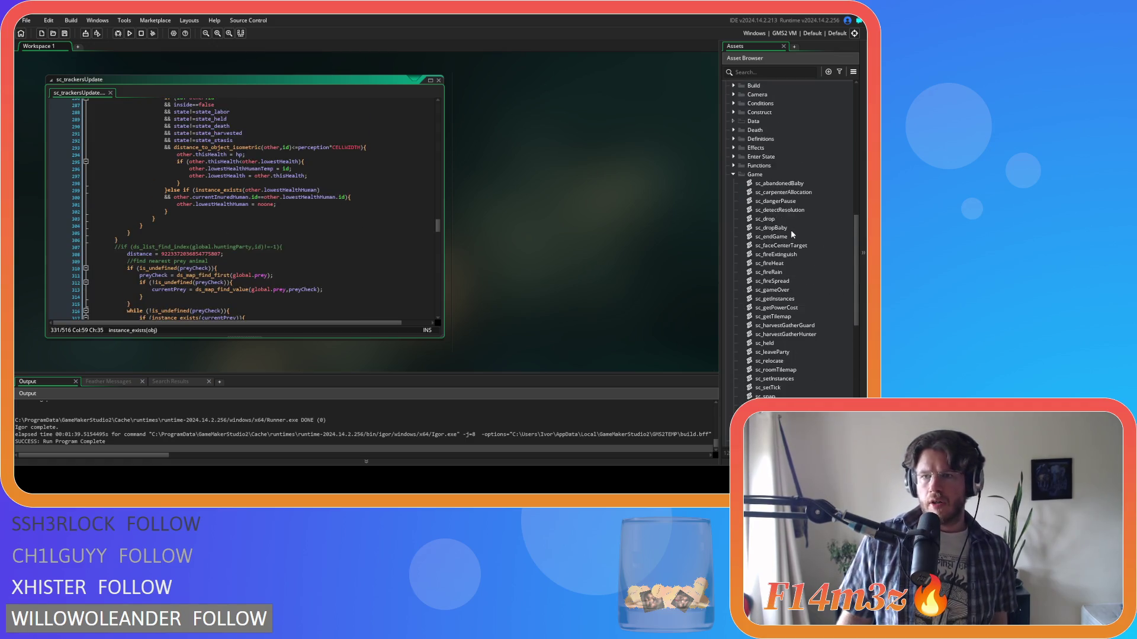
{"action": "scroll", "coordinate": [790, 229], "scroll_direction": "up", "scroll_amount": 3}
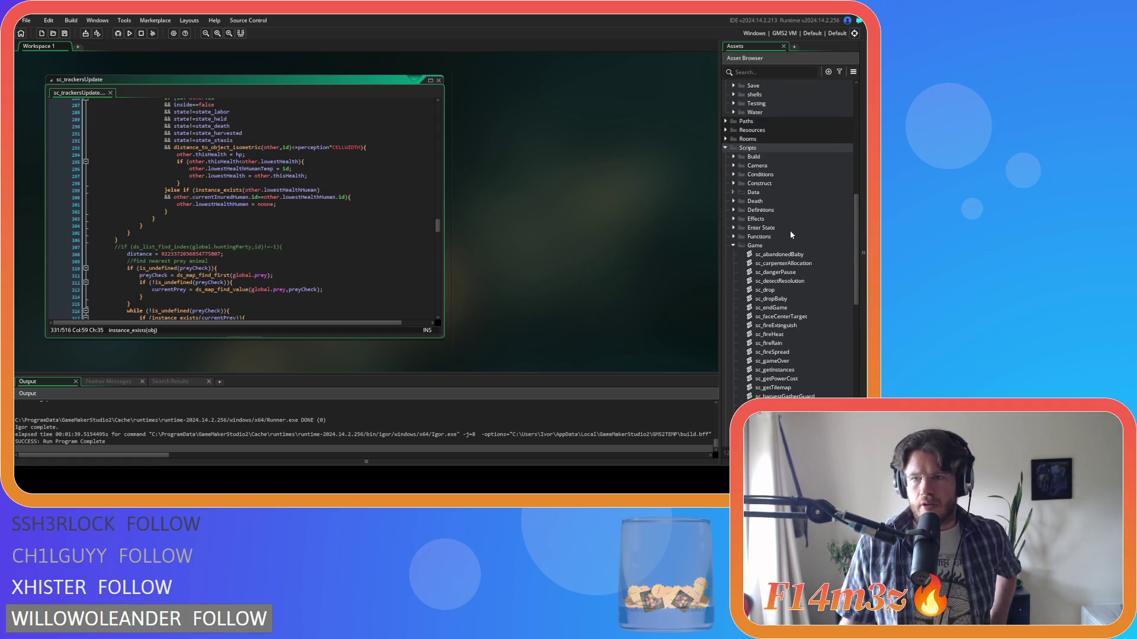
{"action": "scroll", "coordinate": [790, 231], "scroll_direction": "up", "scroll_amount": 10}
{"action": "left_click", "coordinate": [782, 230]}
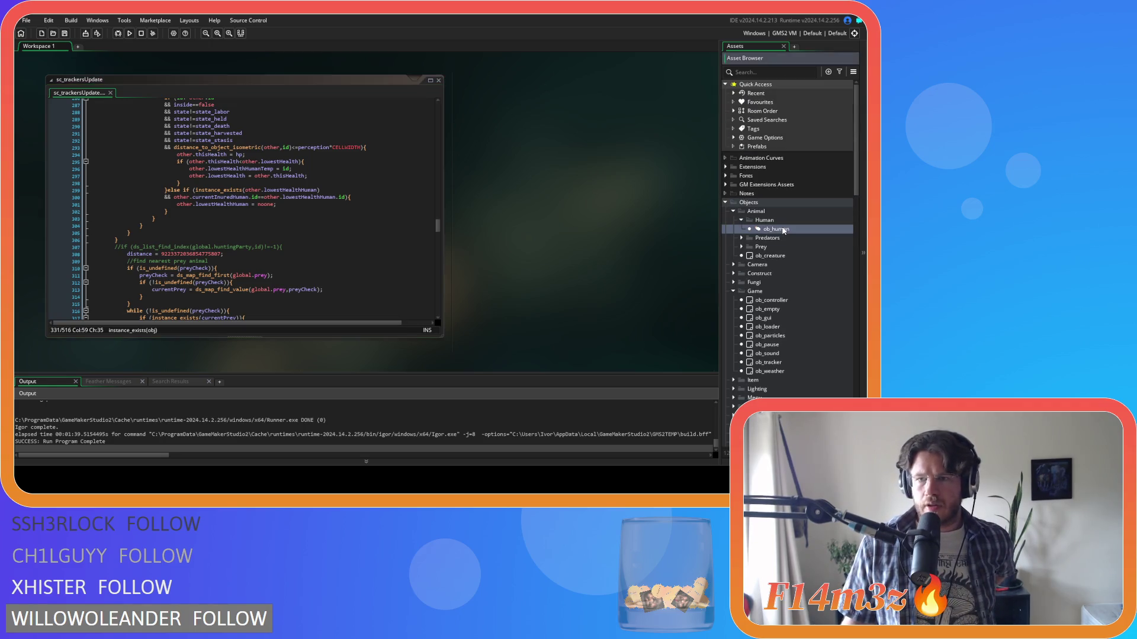
Open ob_human's Step code at the state_hunt line 705, then reopen sc_trackersUpdate
{"action": "double_click", "coordinate": [781, 229]}
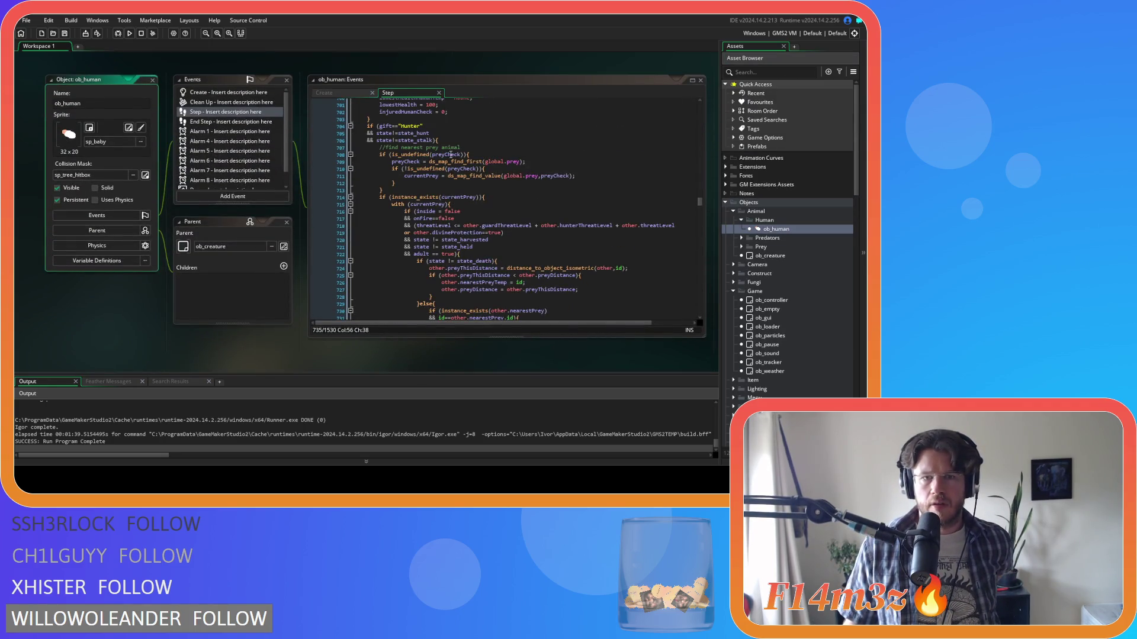
{"action": "double_click", "coordinate": [415, 133]}
{"action": "left_click", "coordinate": [433, 134]}
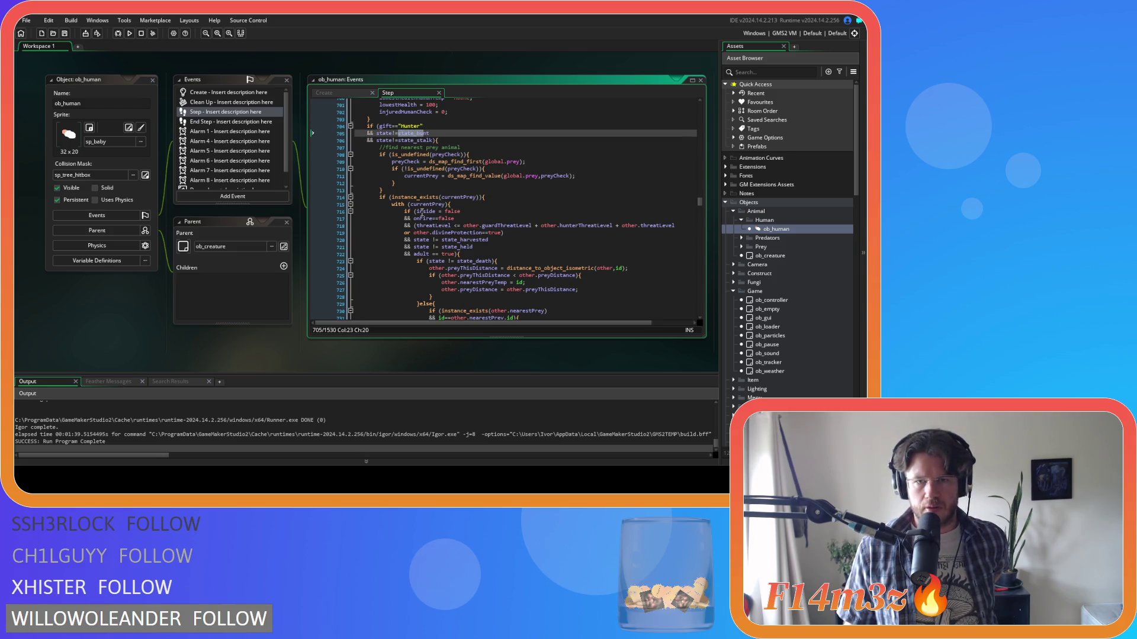
{"action": "scroll", "coordinate": [421, 212], "scroll_direction": "down", "scroll_amount": 8}
{"action": "scroll", "coordinate": [767, 282], "scroll_direction": "down", "scroll_amount": 10}
{"action": "scroll", "coordinate": [772, 279], "scroll_direction": "down", "scroll_amount": 15}
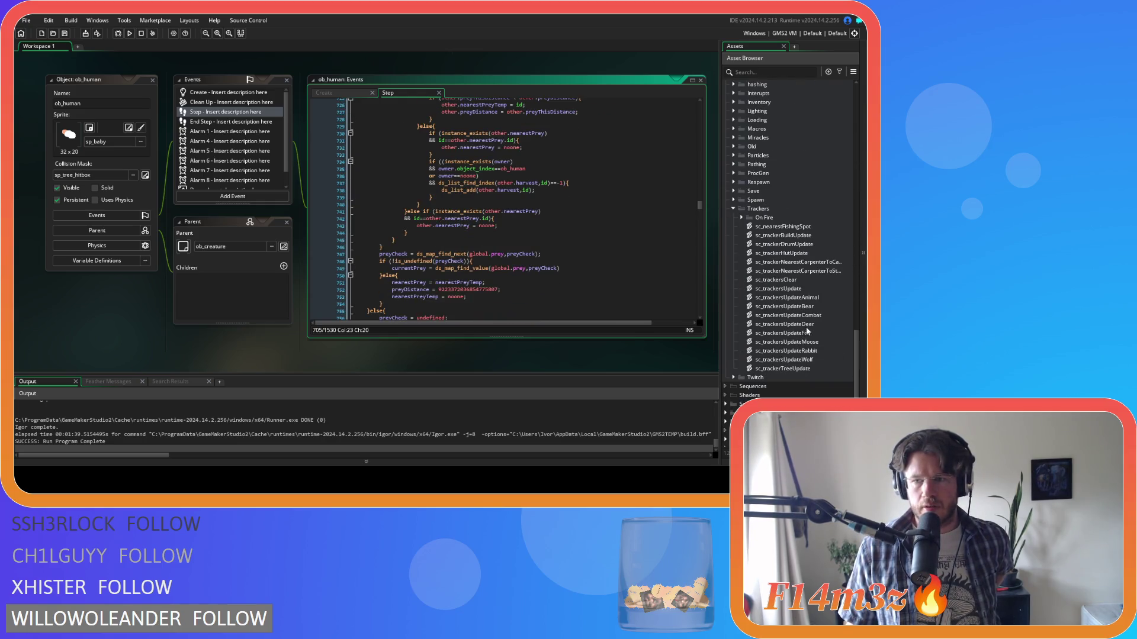
{"action": "double_click", "coordinate": [787, 288]}
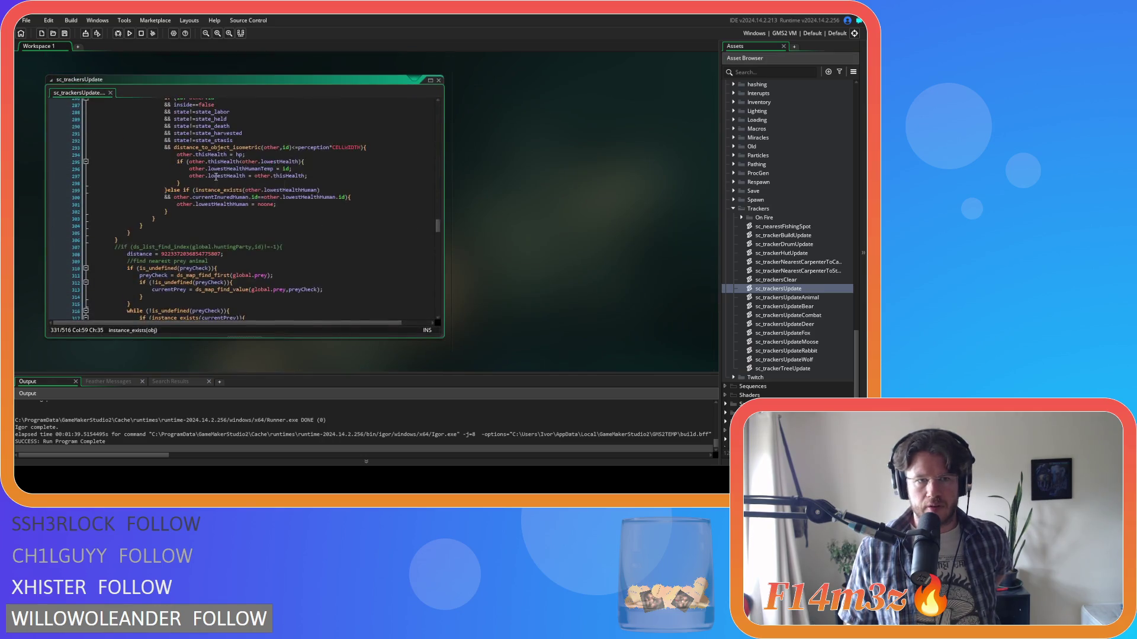
Uncomment line 354 in sc_trackersUpdate with Ctrl+Shift+K
{"action": "scroll", "coordinate": [217, 177], "scroll_direction": "down", "scroll_amount": 1}
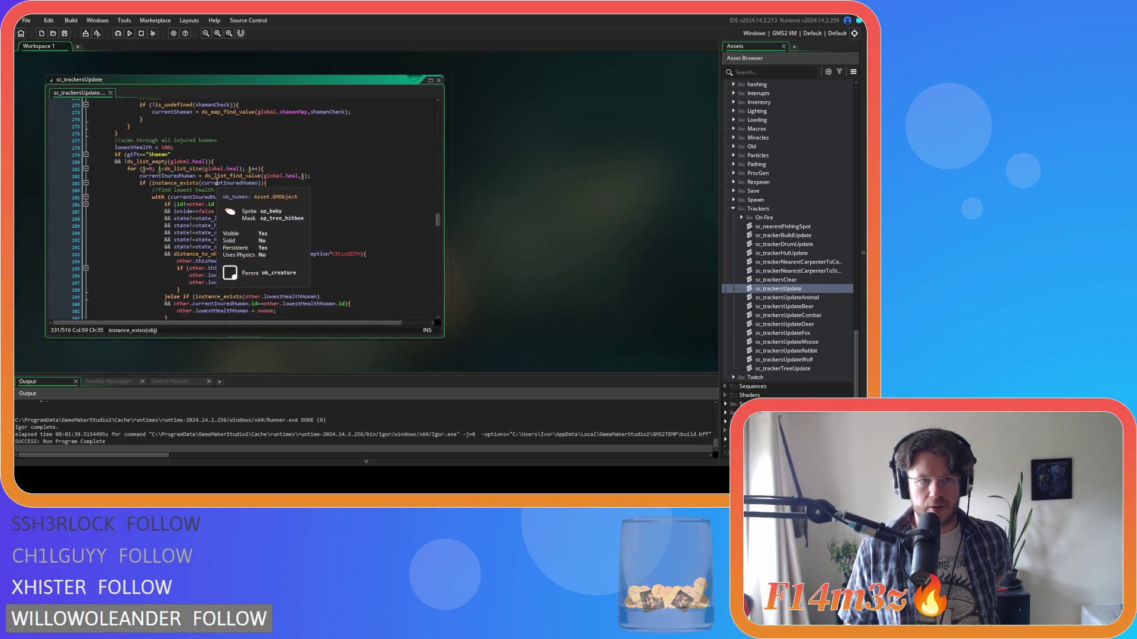
{"action": "scroll", "coordinate": [217, 182], "scroll_direction": "down", "scroll_amount": 9}
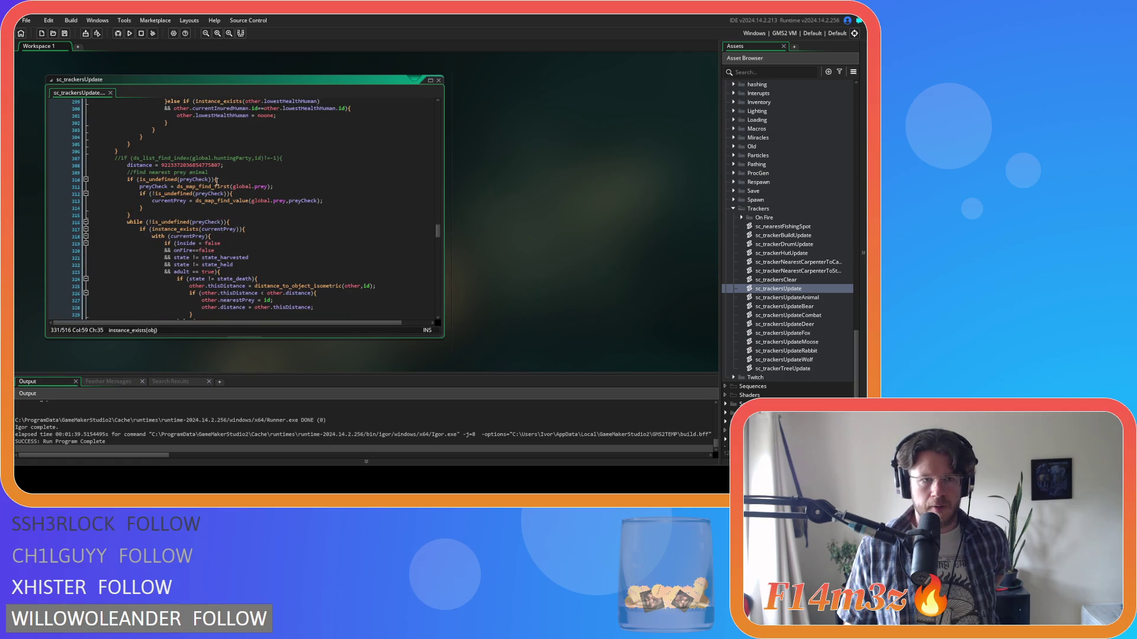
{"action": "scroll", "coordinate": [256, 171], "scroll_direction": "down", "scroll_amount": 8}
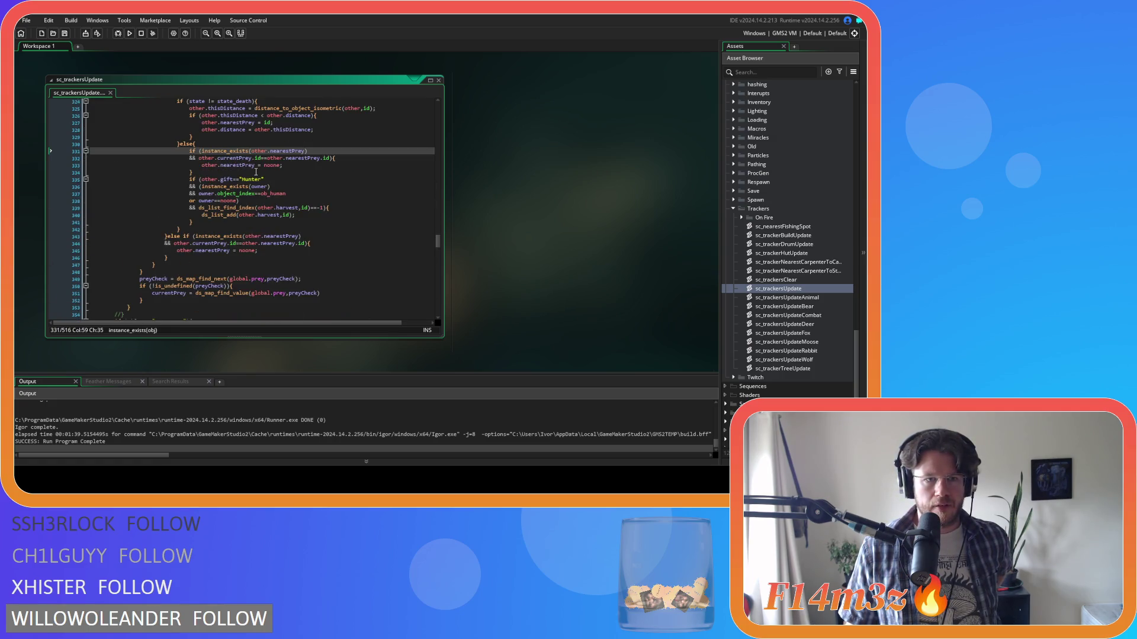
{"action": "scroll", "coordinate": [255, 172], "scroll_direction": "down", "scroll_amount": 1}
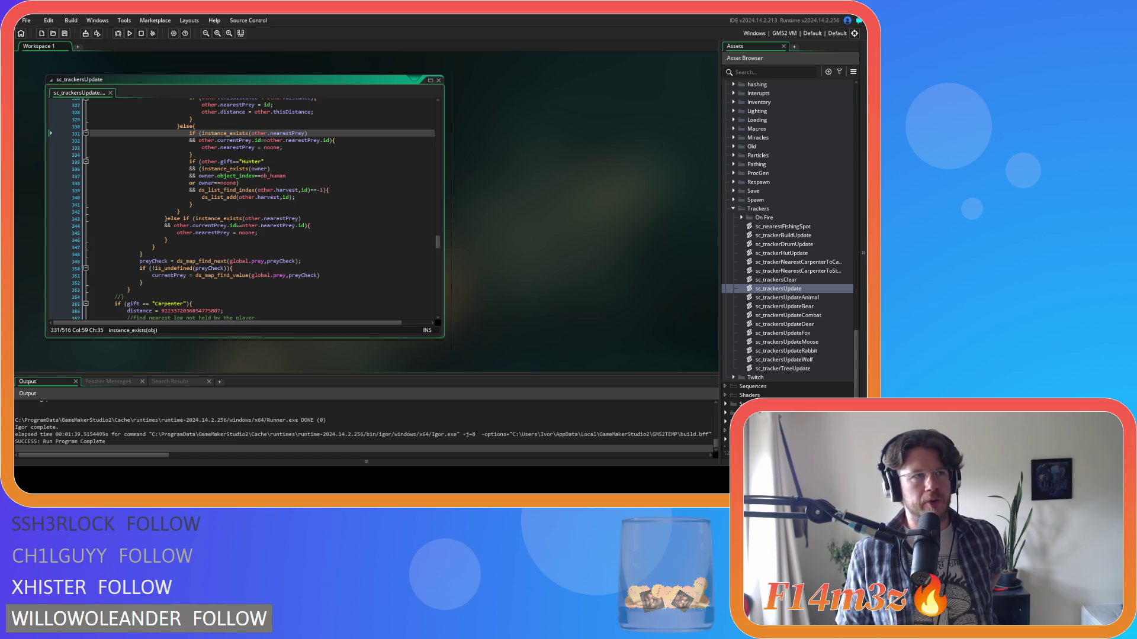
{"action": "left_click", "coordinate": [164, 295]}
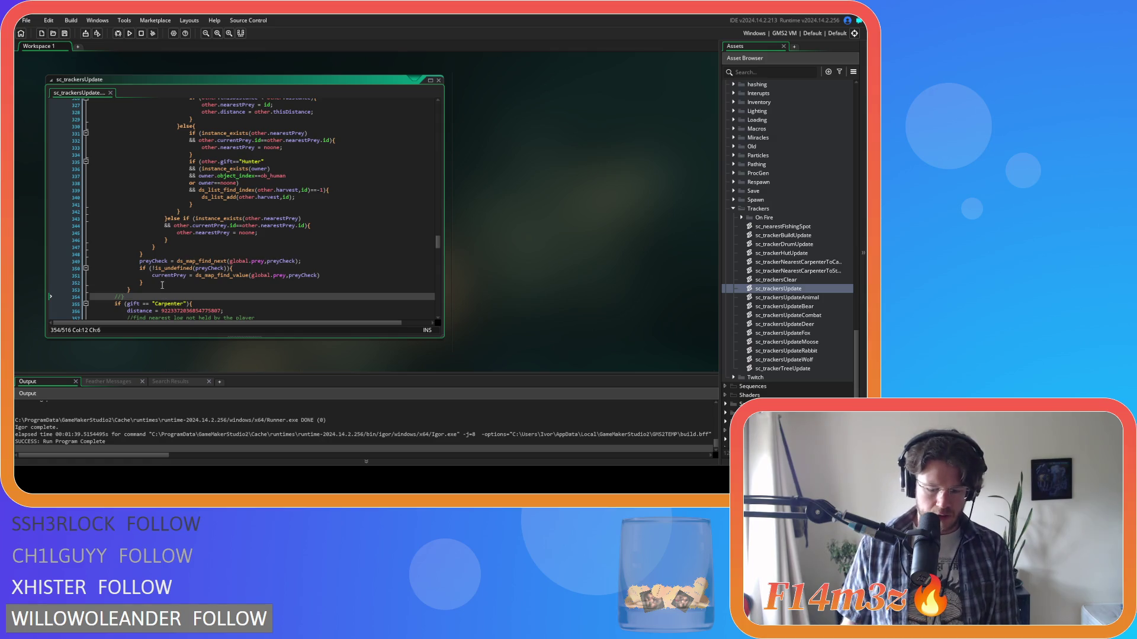
{"action": "mouse_move", "coordinate": [181, 268]}
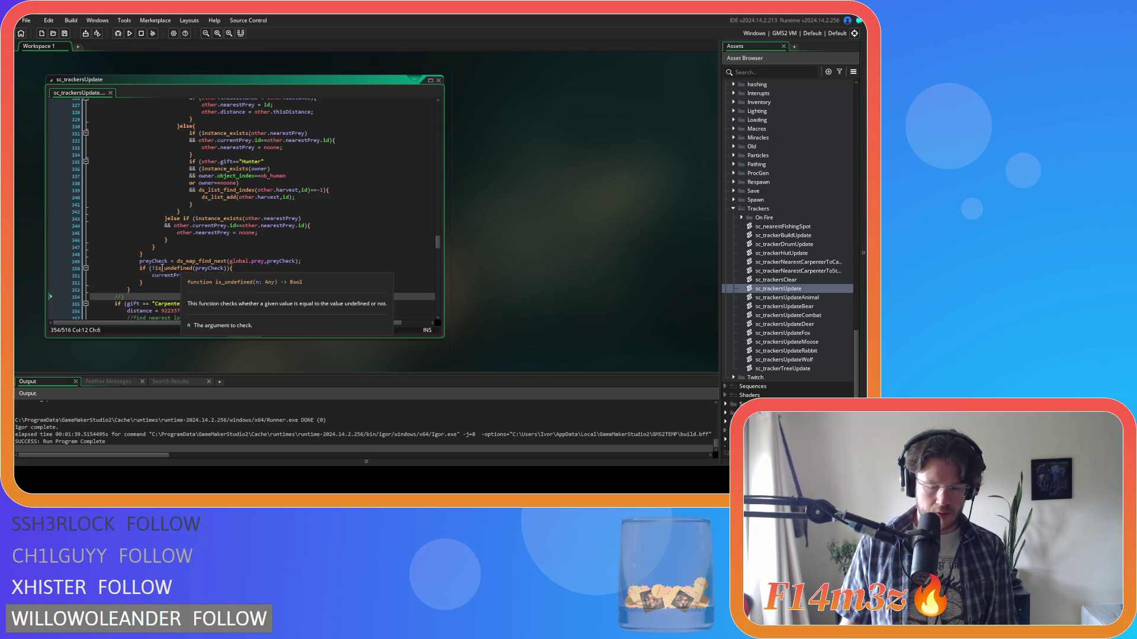
{"action": "key", "text": "ctrl+shift+k"}
Uncomment line 307, replace its ds_list_find_index condition with gift=="Hunter", and save
{"action": "scroll", "coordinate": [194, 223], "scroll_direction": "up", "scroll_amount": 10}
{"action": "triple_click", "coordinate": [274, 177]}
{"action": "key", "text": "ctrl+shift+k"}
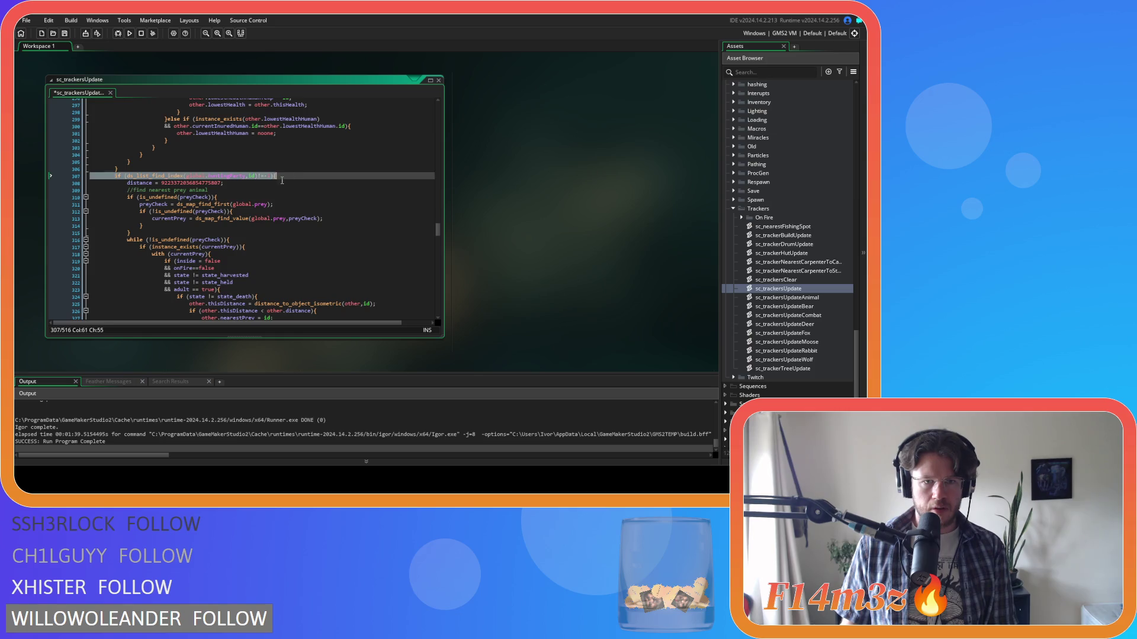
{"action": "left_click_drag", "start_coordinate": [271, 177], "coordinate": [129, 180]}
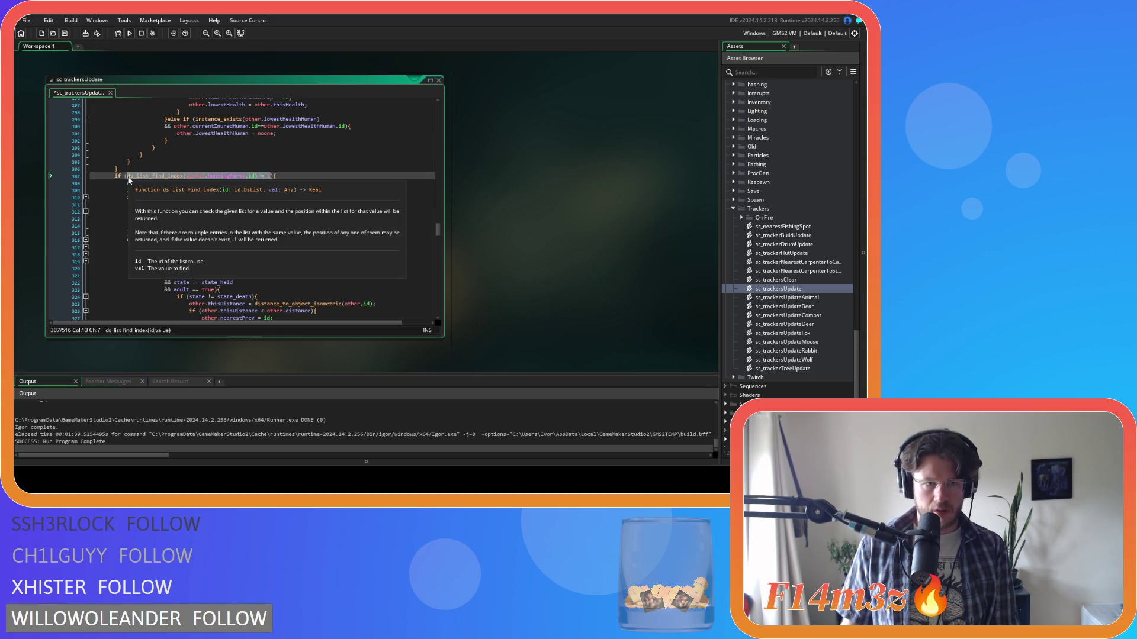
{"action": "type", "text": "gift==\"Hunter"}
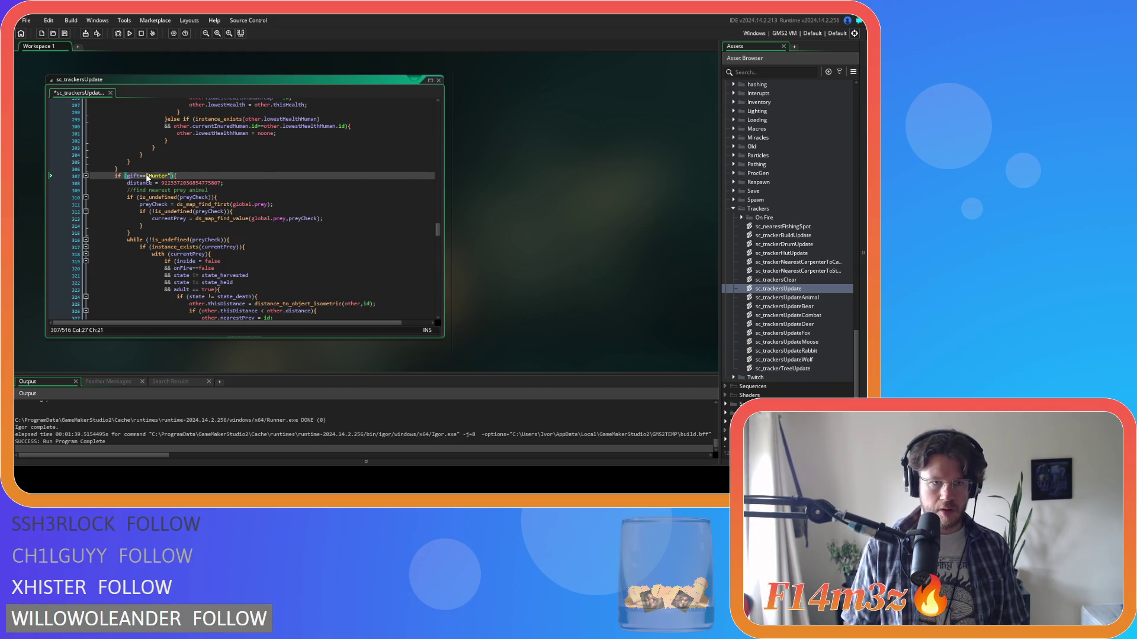
{"action": "scroll", "coordinate": [148, 177], "scroll_direction": "down", "scroll_amount": 6}
{"action": "key", "text": "ctrl+s"}
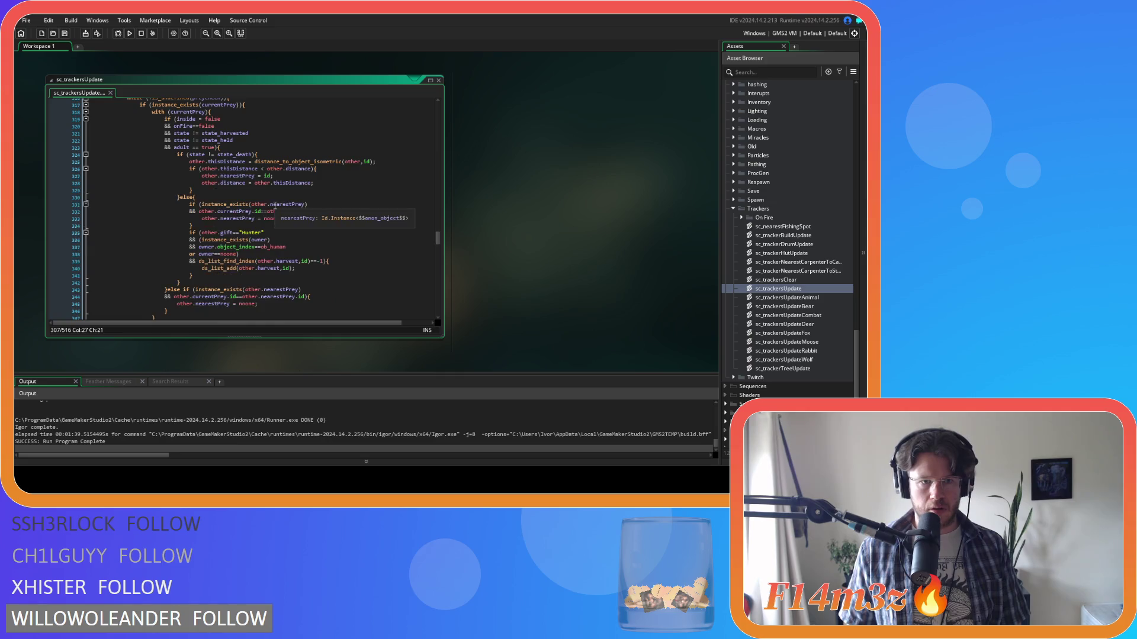
Delete the redundant other.gift=="Hunter" && check from the harvest-owner condition
{"action": "scroll", "coordinate": [278, 206], "scroll_direction": "down", "scroll_amount": 3}
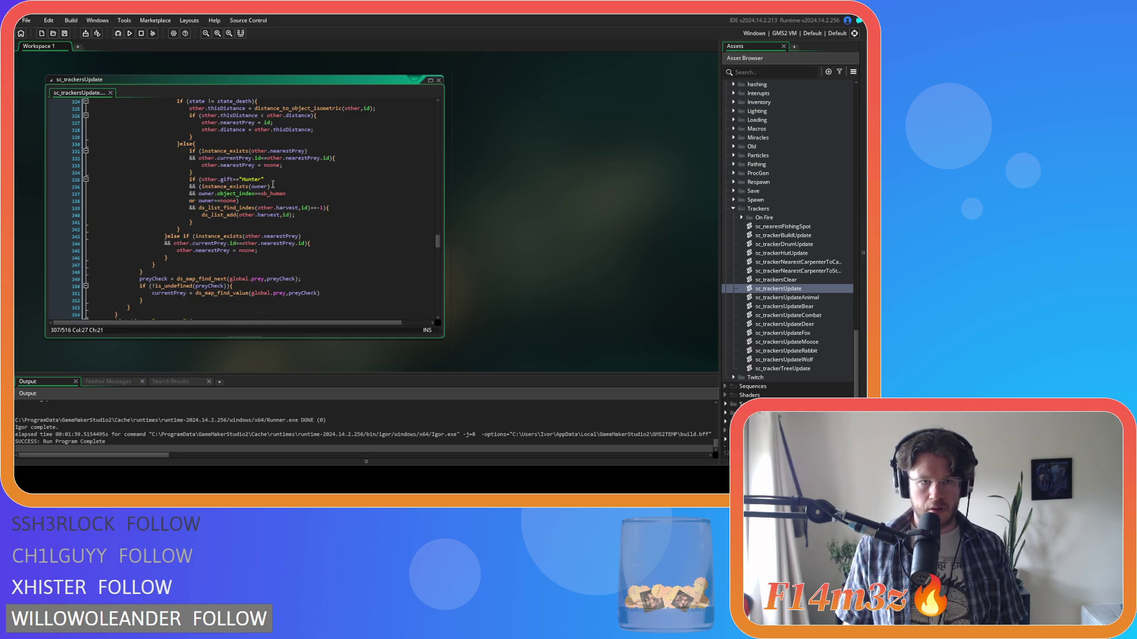
{"action": "left_click_drag", "start_coordinate": [203, 179], "coordinate": [200, 187]}
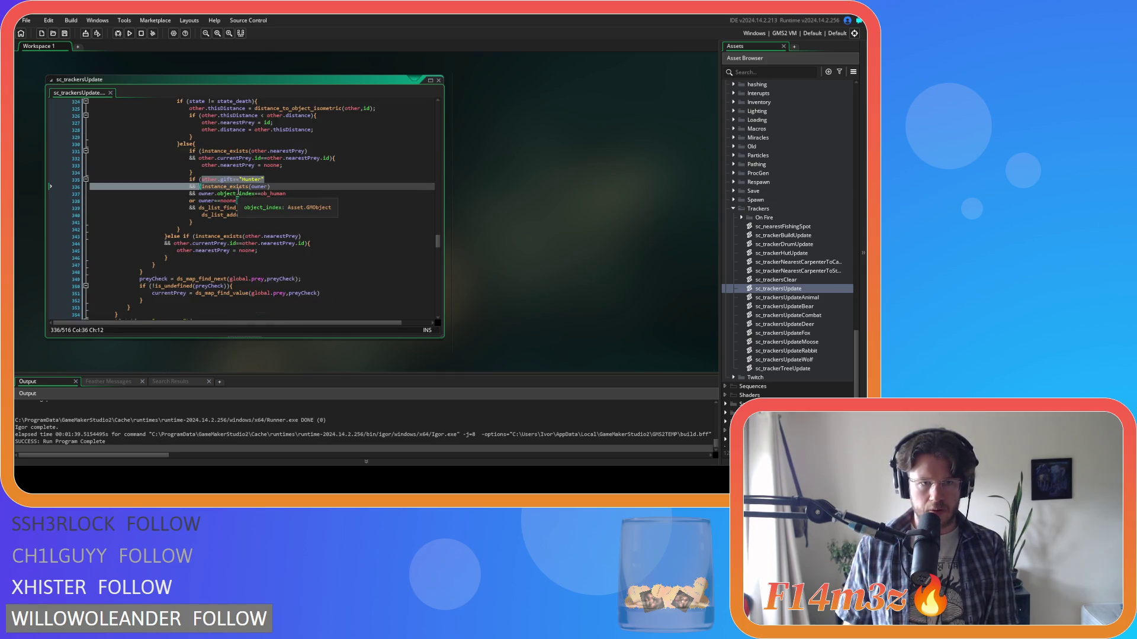
{"action": "key", "text": "Delete"}
{"action": "mouse_move", "coordinate": [438, 251]}
{"action": "left_mouse_down"}
{"action": "mouse_move", "coordinate": [421, 108]}
{"action": "mouse_move", "coordinate": [418, 123]}
{"action": "left_mouse_up"}
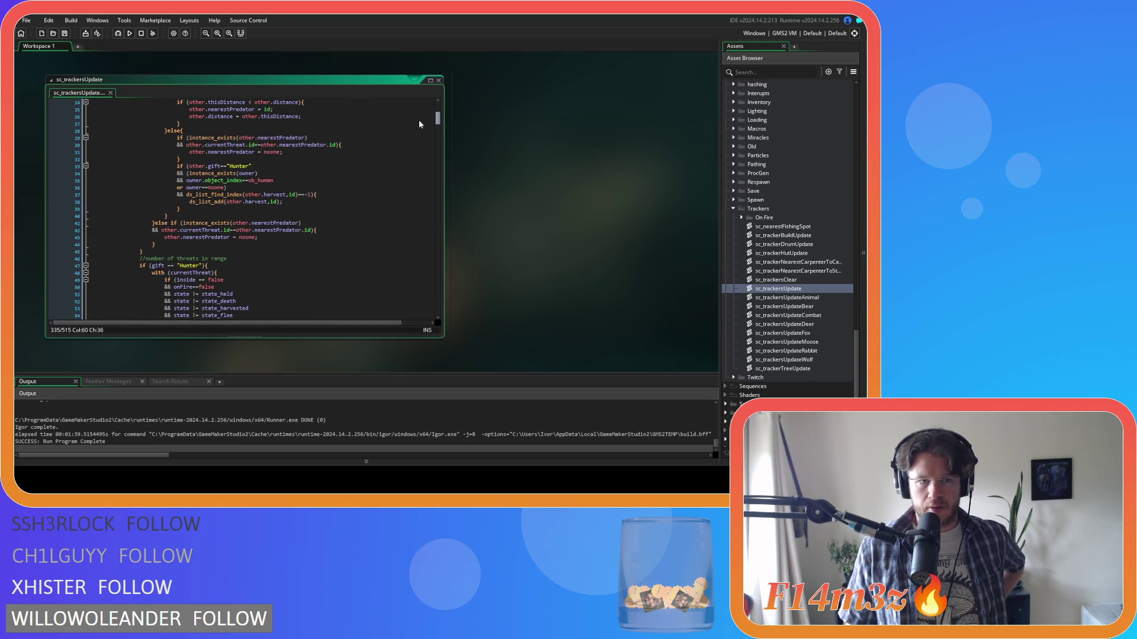
{"action": "scroll", "coordinate": [418, 124], "scroll_direction": "down", "scroll_amount": 1}
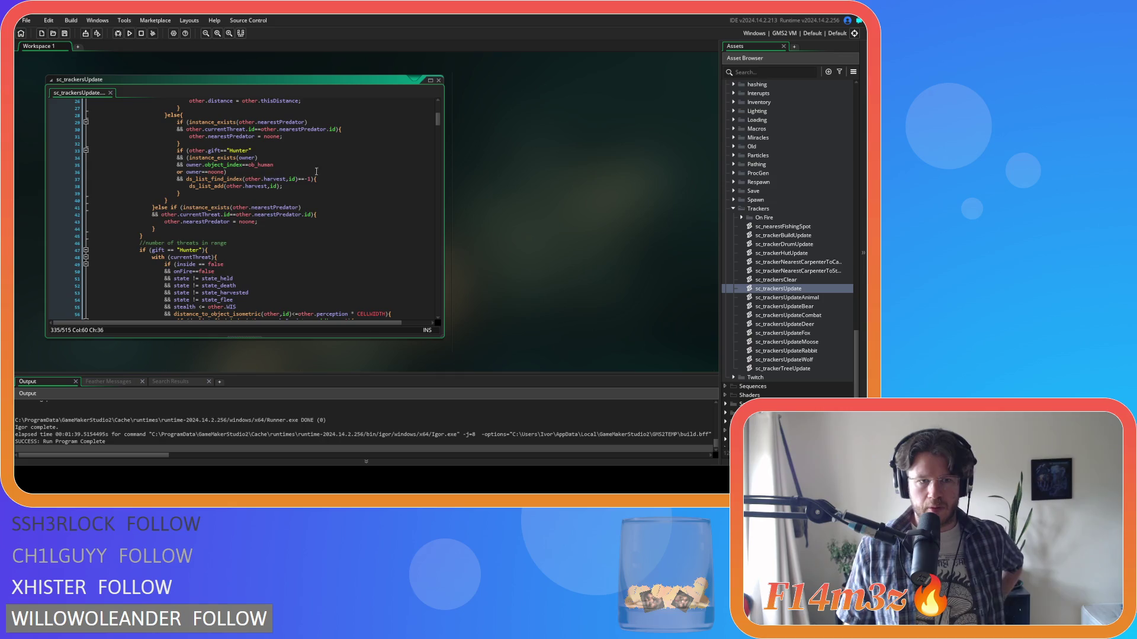
Review the hunter condition on line 47 and the hunter check in the predator section
{"action": "left_click", "coordinate": [168, 250]}
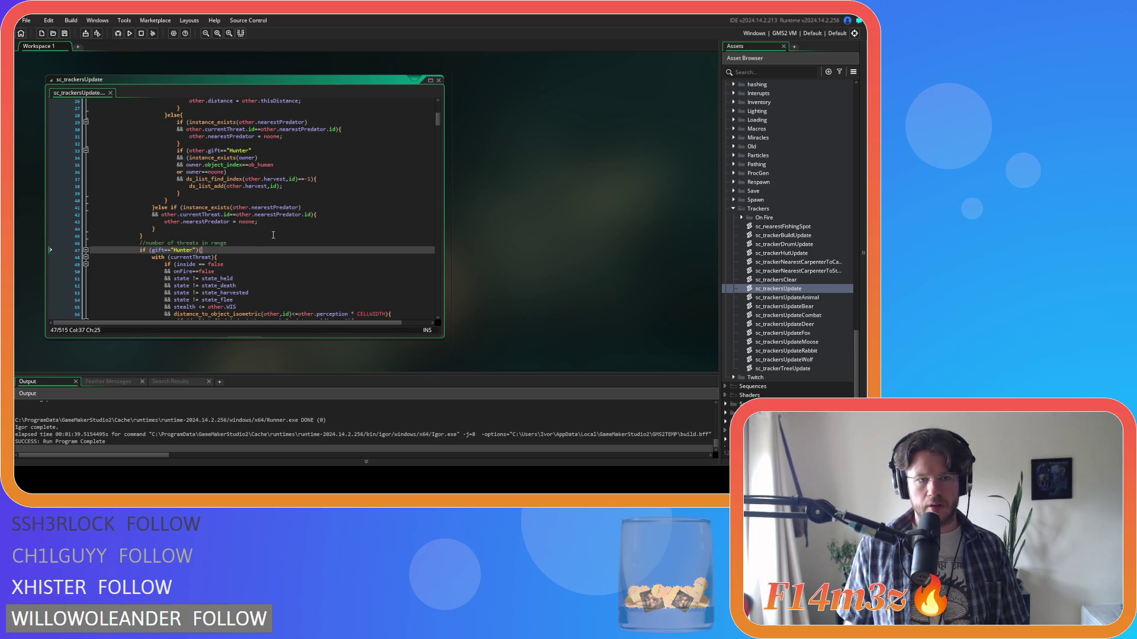
{"action": "scroll", "coordinate": [273, 235], "scroll_direction": "up", "scroll_amount": 3}
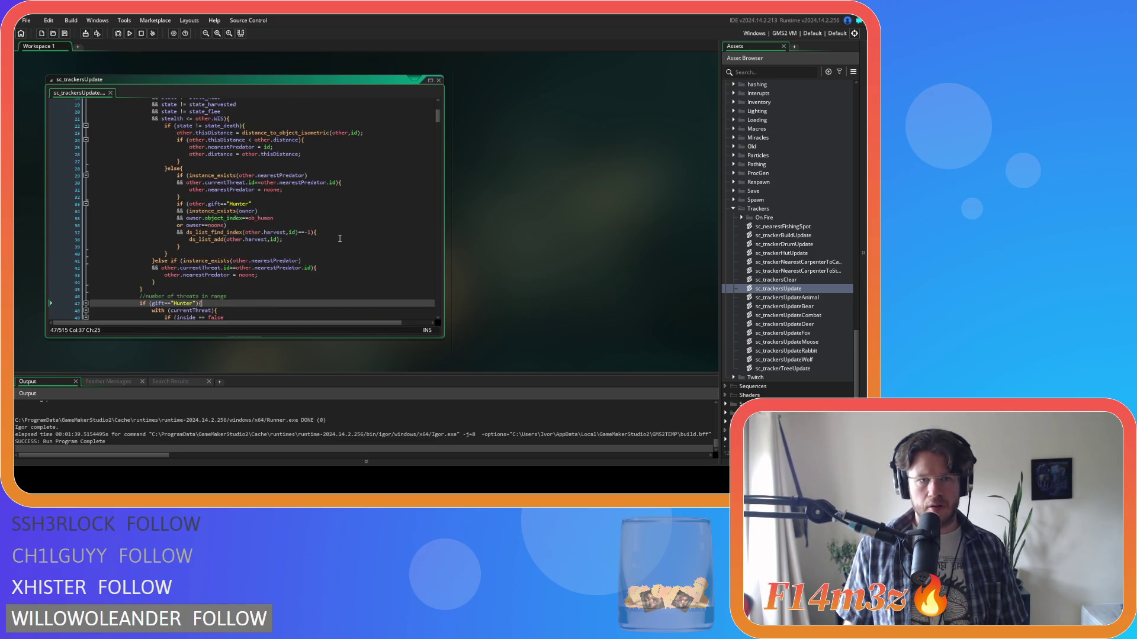
{"action": "left_click", "coordinate": [277, 204]}
{"action": "scroll", "coordinate": [276, 204], "scroll_direction": "up", "scroll_amount": 6}
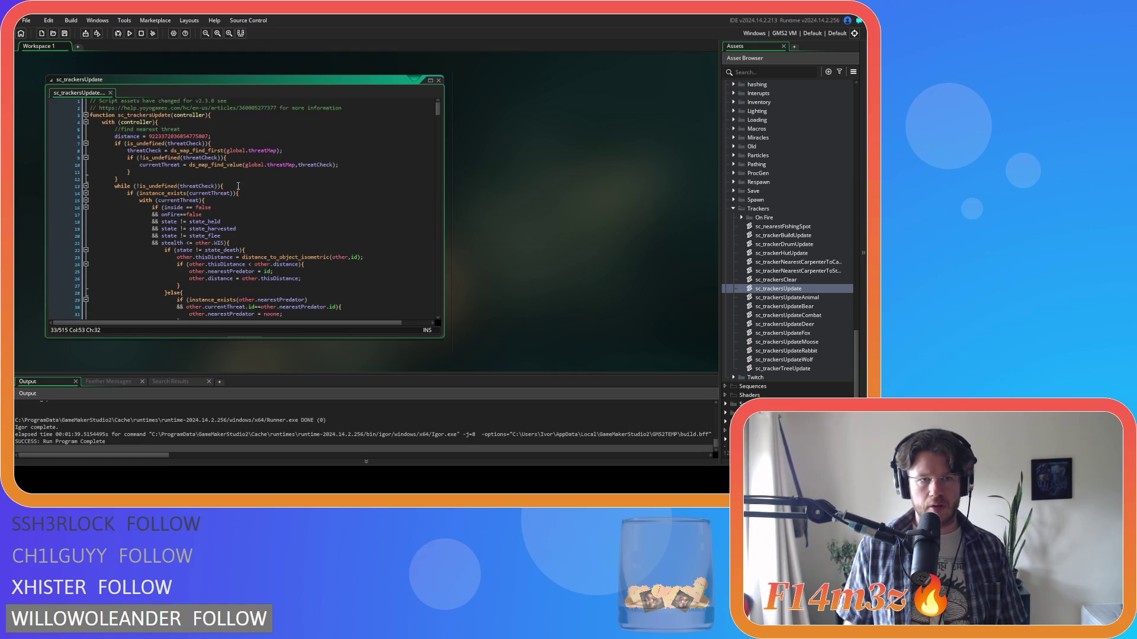
{"action": "scroll", "coordinate": [160, 162], "scroll_direction": "down", "scroll_amount": 7}
Place the cursor on line 40, then build and run the game with F5
{"action": "left_click", "coordinate": [225, 232]}
{"action": "left_click", "coordinate": [234, 188]}
{"action": "left_click", "coordinate": [221, 235]}
{"action": "key", "text": "F5"}
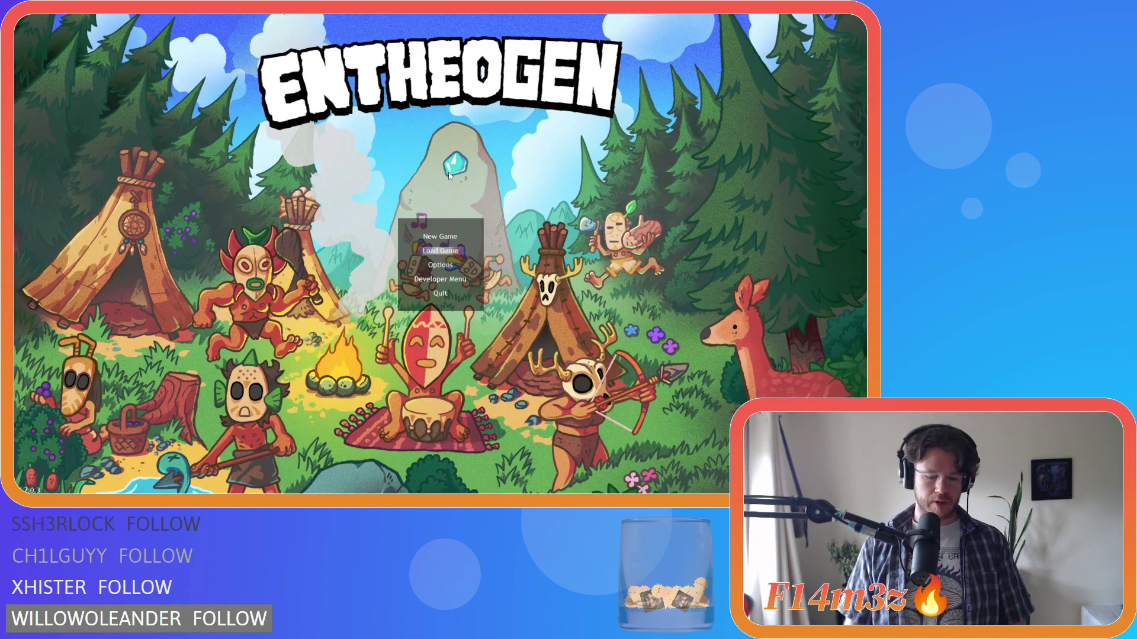
Quickload the saved game and deselect all followers in the tribe overview
{"action": "key", "text": "Return"}
{"action": "left_click", "coordinate": [314, 135]}
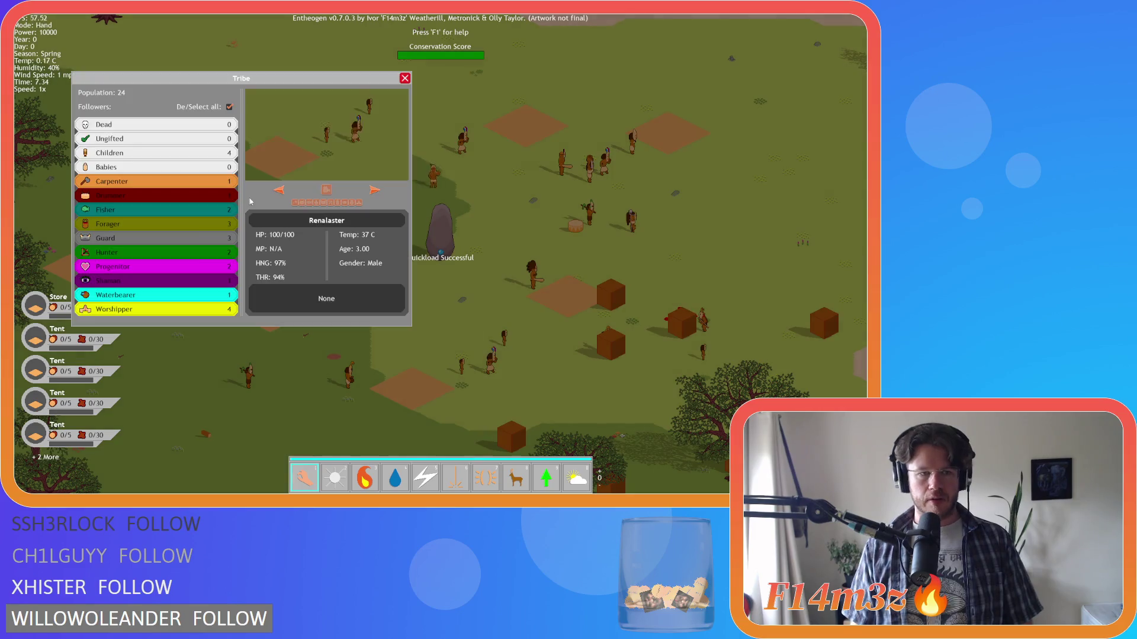
{"action": "left_click", "coordinate": [229, 107]}
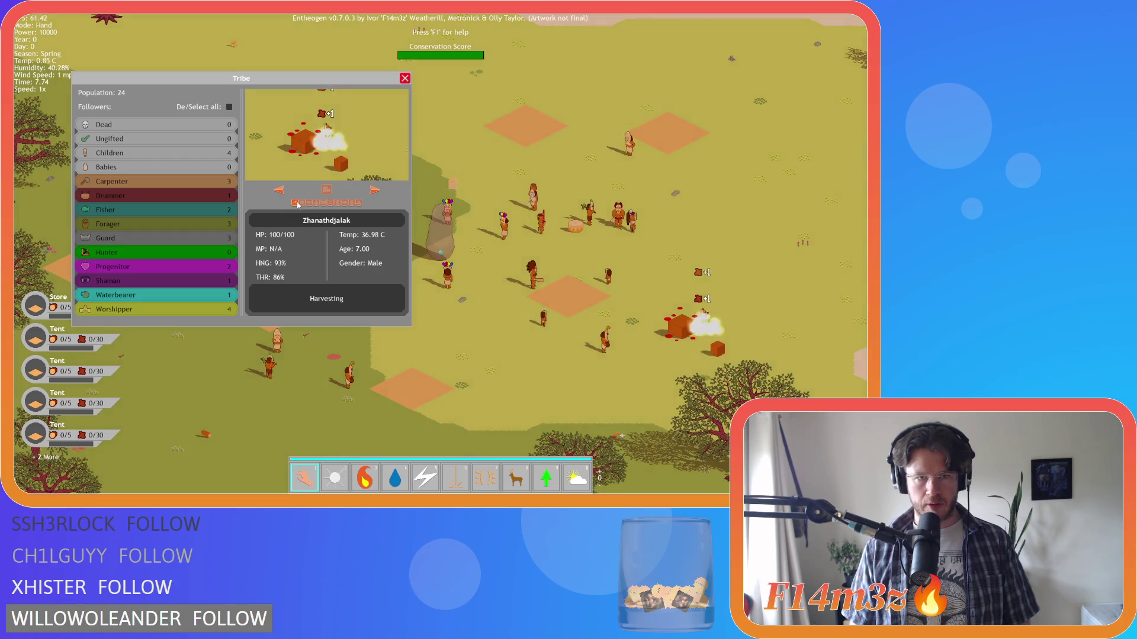
{"action": "key", "text": "Escape"}
{"action": "scroll", "coordinate": [686, 327], "scroll_direction": "down", "scroll_amount": 10}
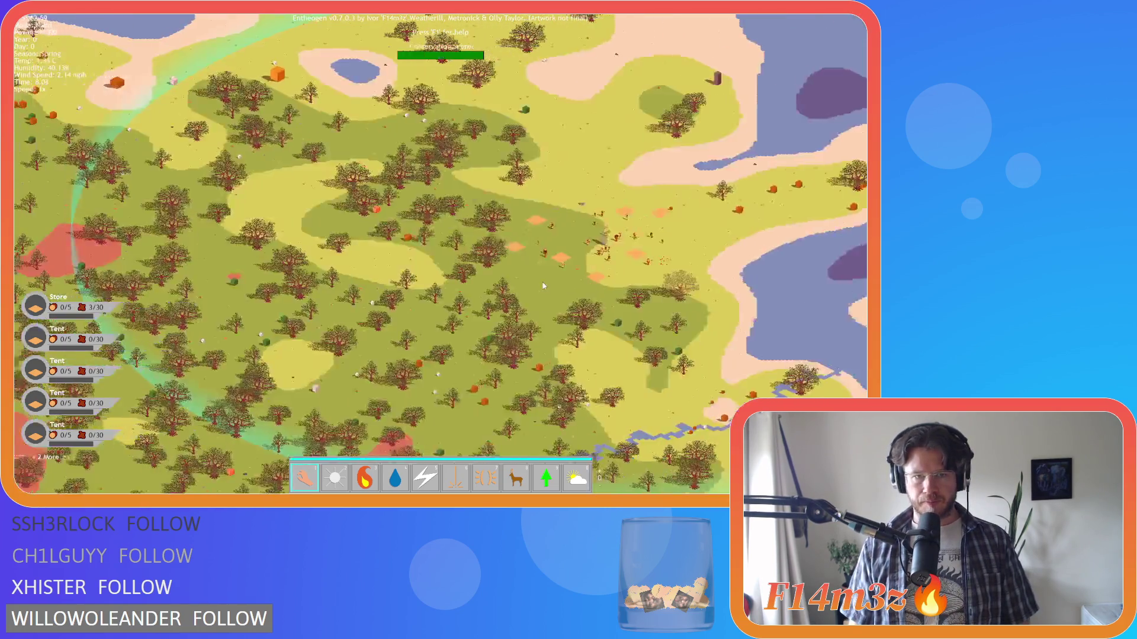
{"action": "scroll", "coordinate": [543, 286], "scroll_direction": "up", "scroll_amount": 10}
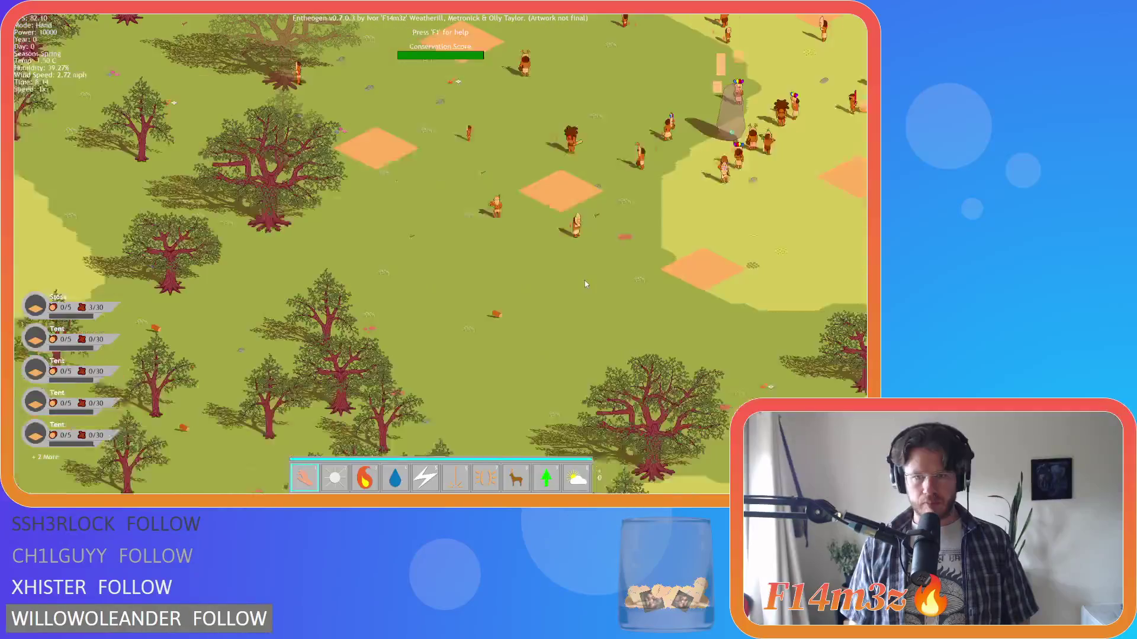
Apply Divine Protection to the purple cubes in the forest
{"action": "key", "text": "a"}
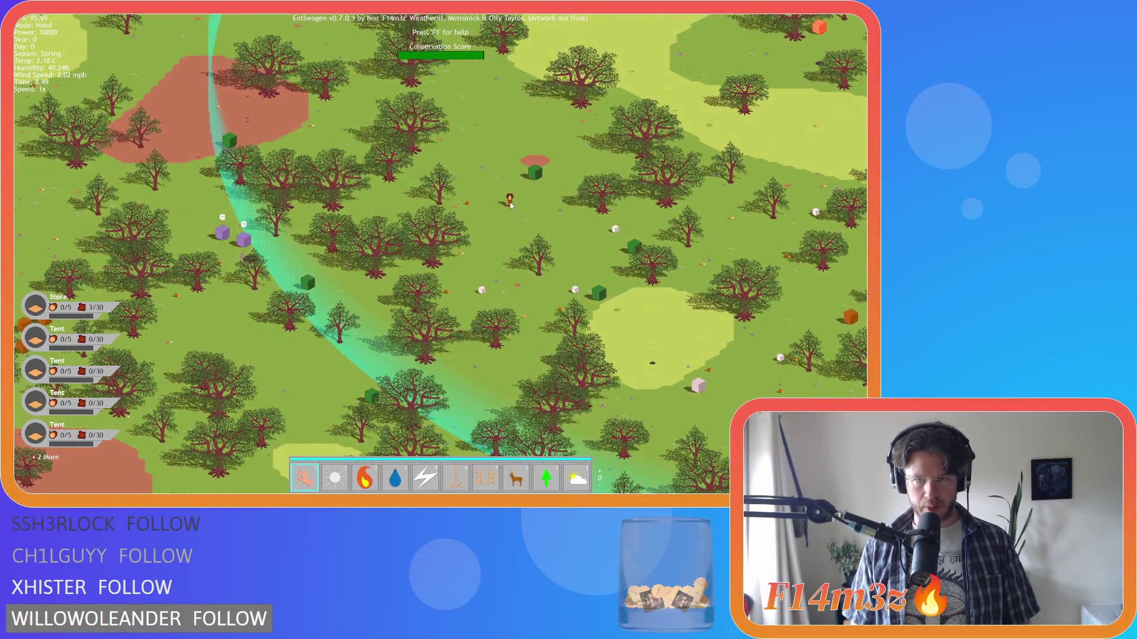
{"action": "scroll", "coordinate": [508, 207], "scroll_direction": "up", "scroll_amount": 5}
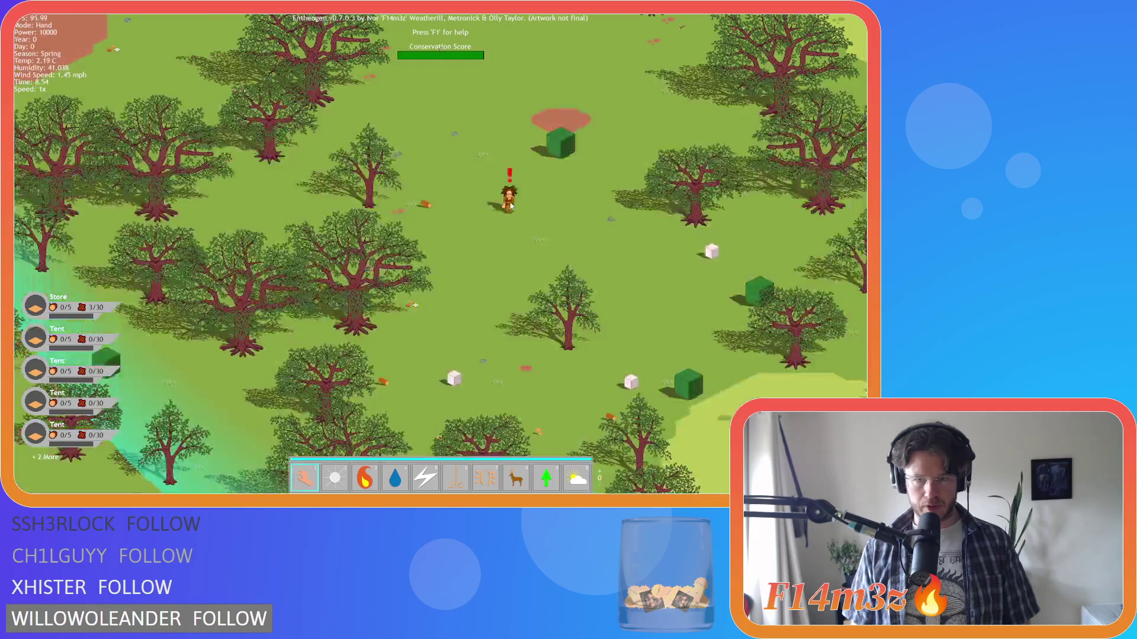
{"action": "key", "text": "6"}
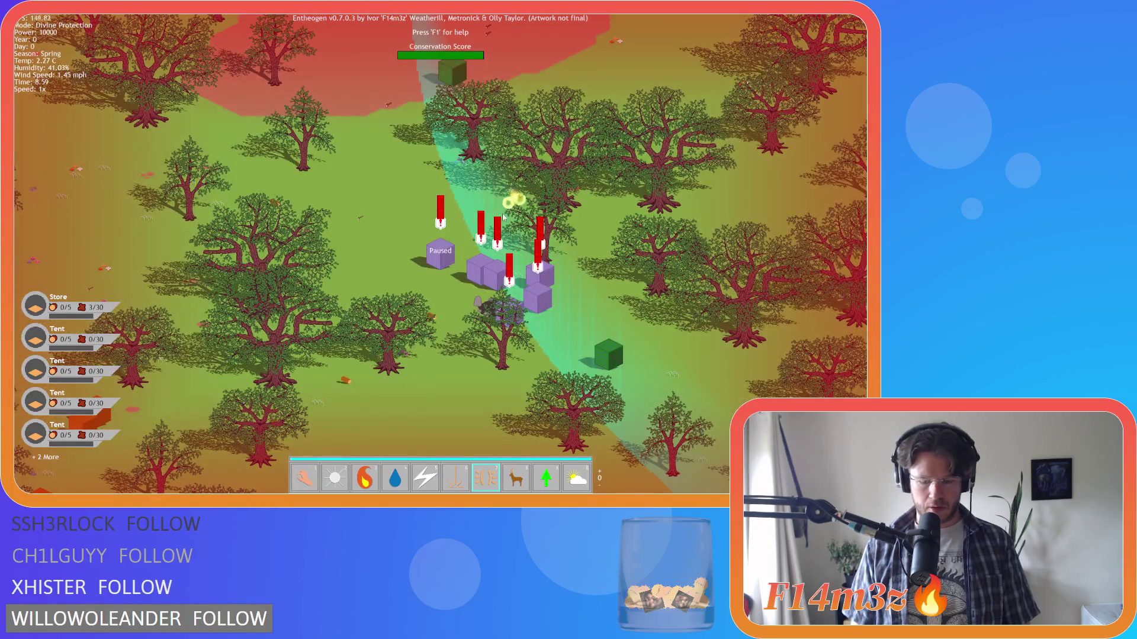
{"action": "key", "text": "d"}
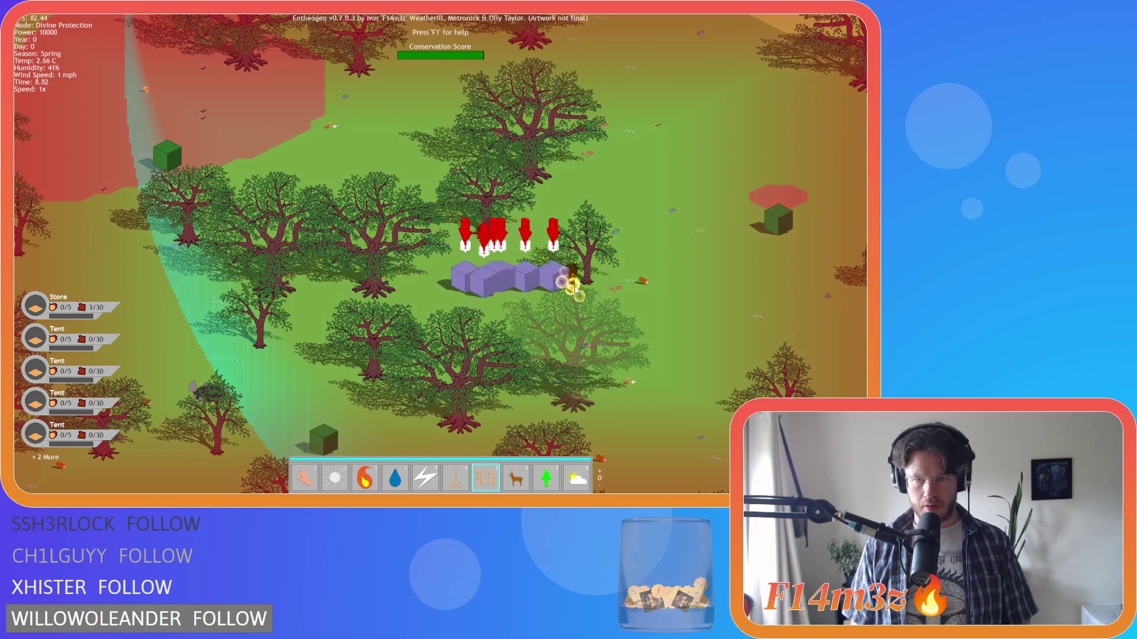
{"action": "key", "text": "d"}
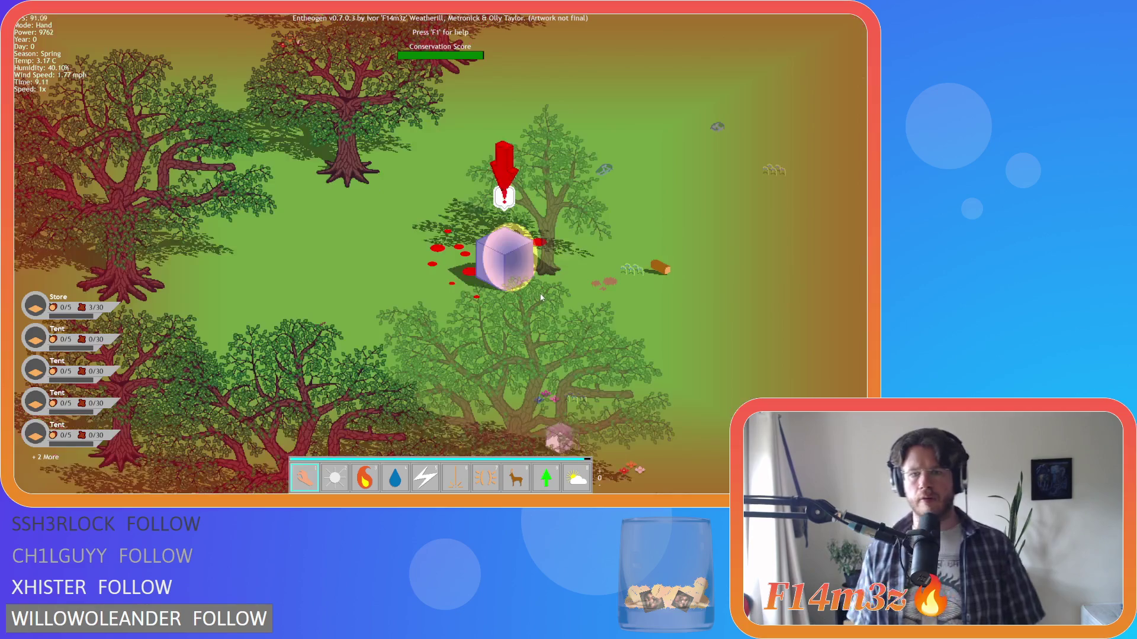
With the Hand, carry the red-haired chief to the village's top-right
{"action": "scroll", "coordinate": [533, 294], "scroll_direction": "up", "scroll_amount": 3}
{"action": "key", "text": "1"}
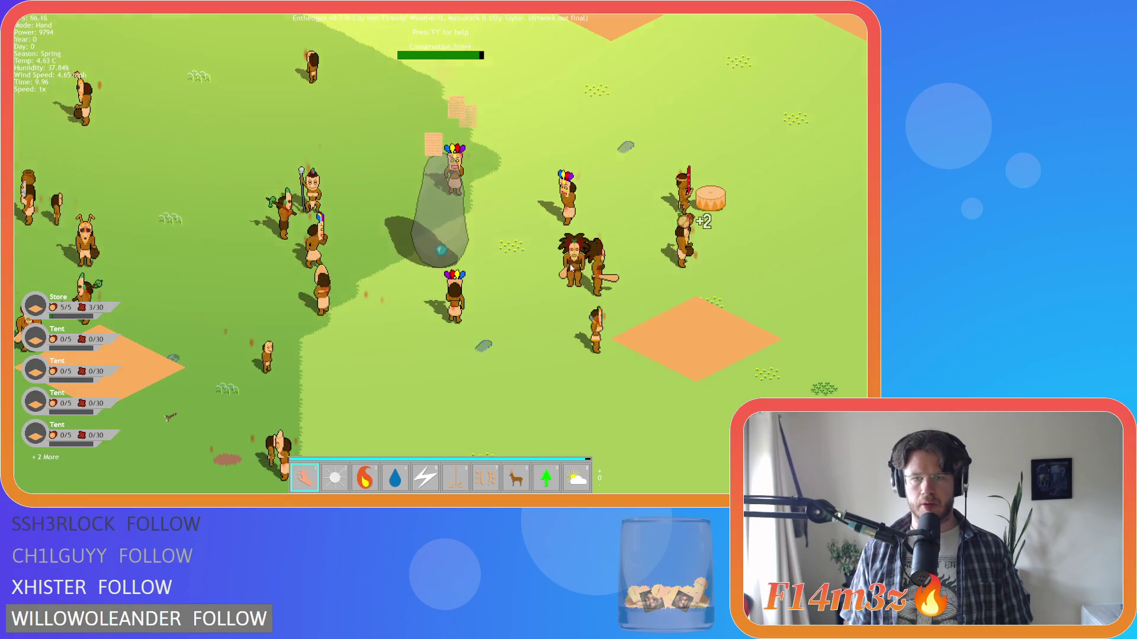
{"action": "mouse_move", "coordinate": [570, 267]}
{"action": "left_mouse_down"}
{"action": "mouse_move", "coordinate": [643, 132]}
{"action": "mouse_move", "coordinate": [672, 103]}
{"action": "left_mouse_up"}
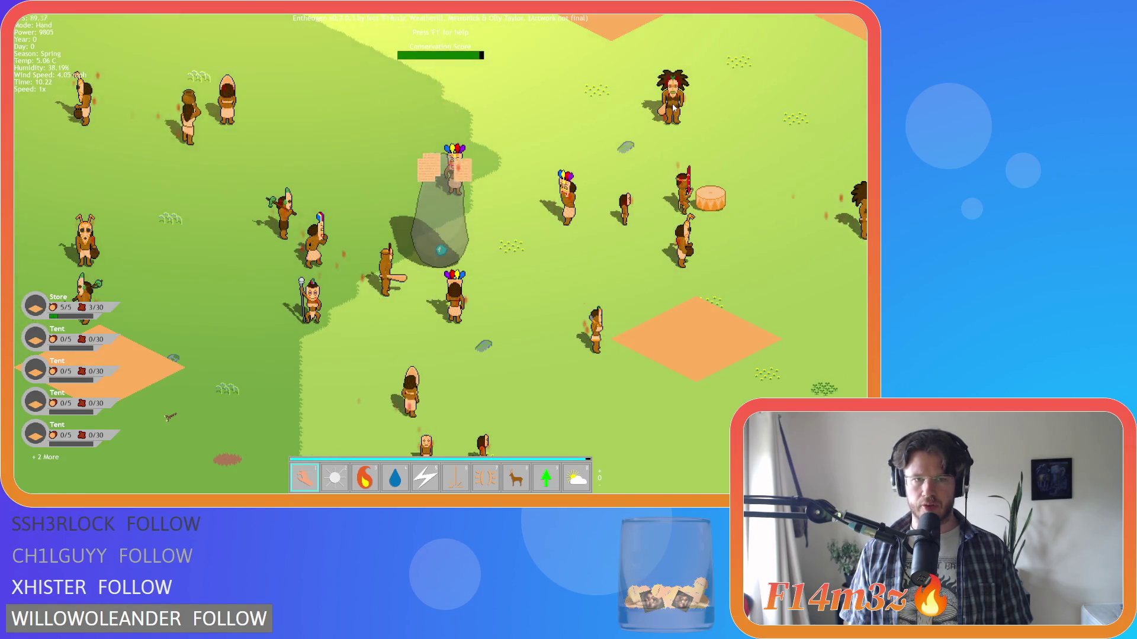
Check the tribe overview for a felling follower, then open the beach villager's details
{"action": "key", "text": "t"}
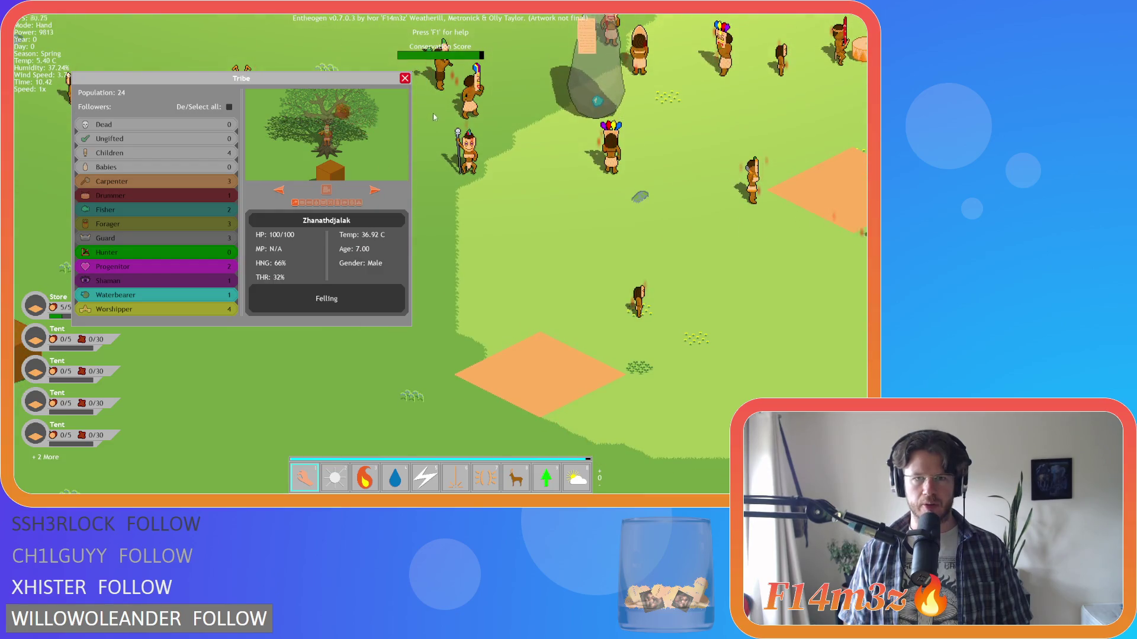
{"action": "key", "text": "t"}
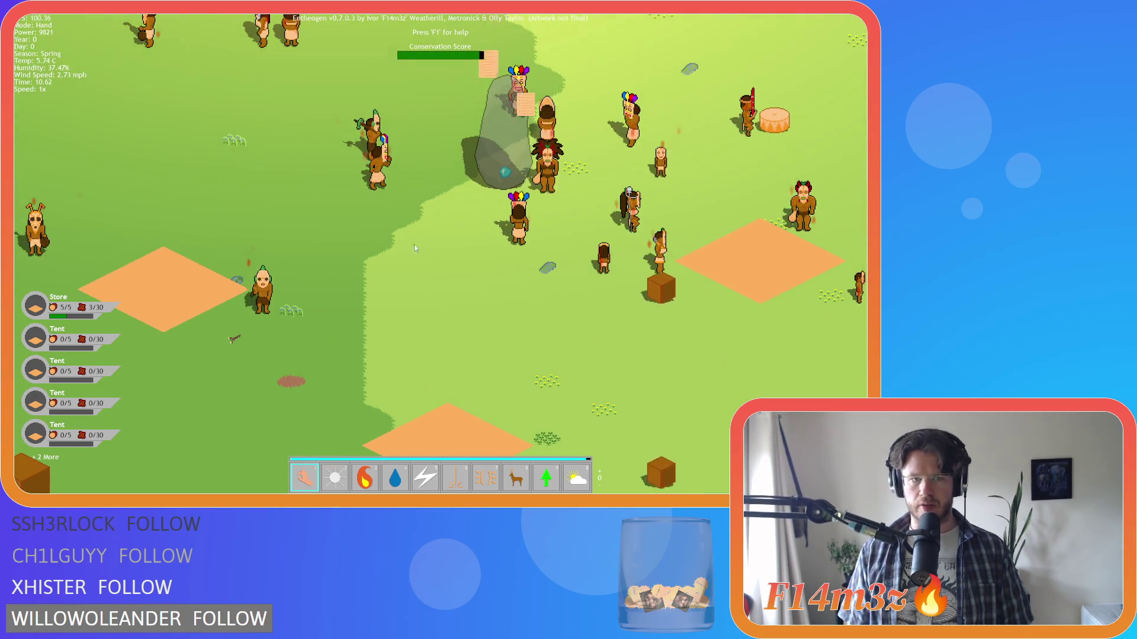
{"action": "scroll", "coordinate": [372, 297], "scroll_direction": "down", "scroll_amount": 5}
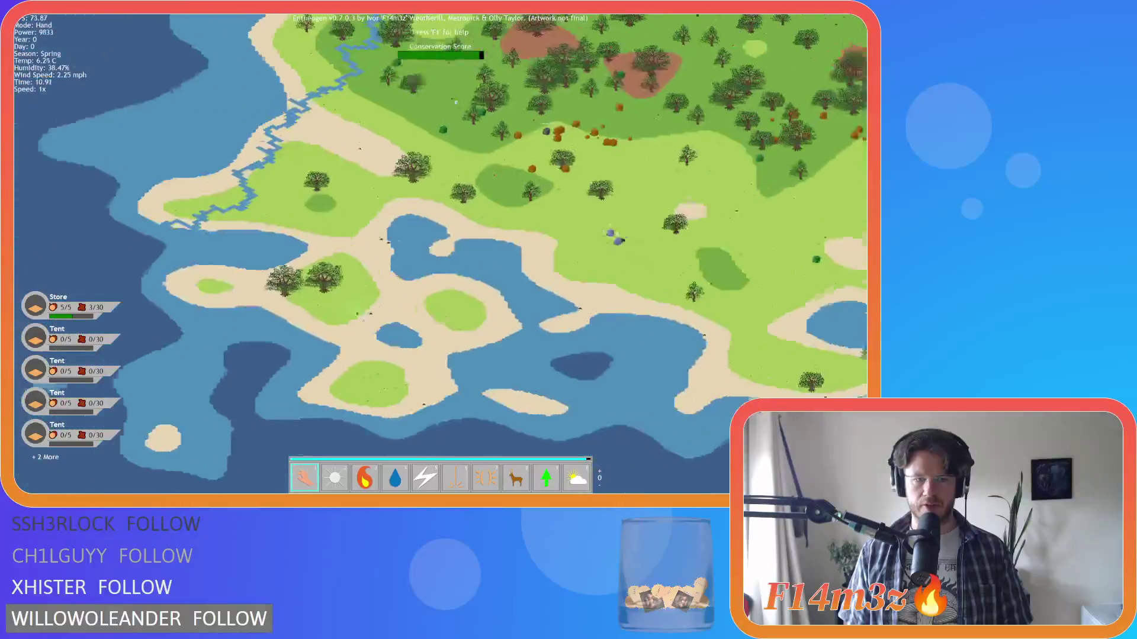
{"action": "scroll", "coordinate": [408, 303], "scroll_direction": "up", "scroll_amount": 5}
{"action": "scroll", "coordinate": [406, 304], "scroll_direction": "up", "scroll_amount": 2}
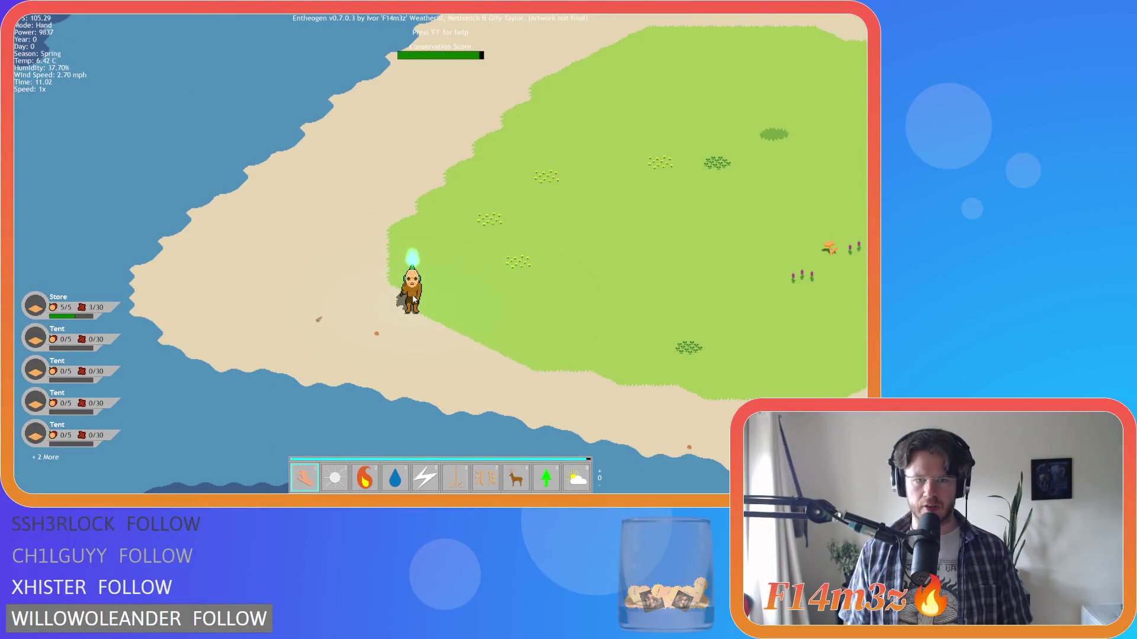
{"action": "left_click", "coordinate": [412, 299]}
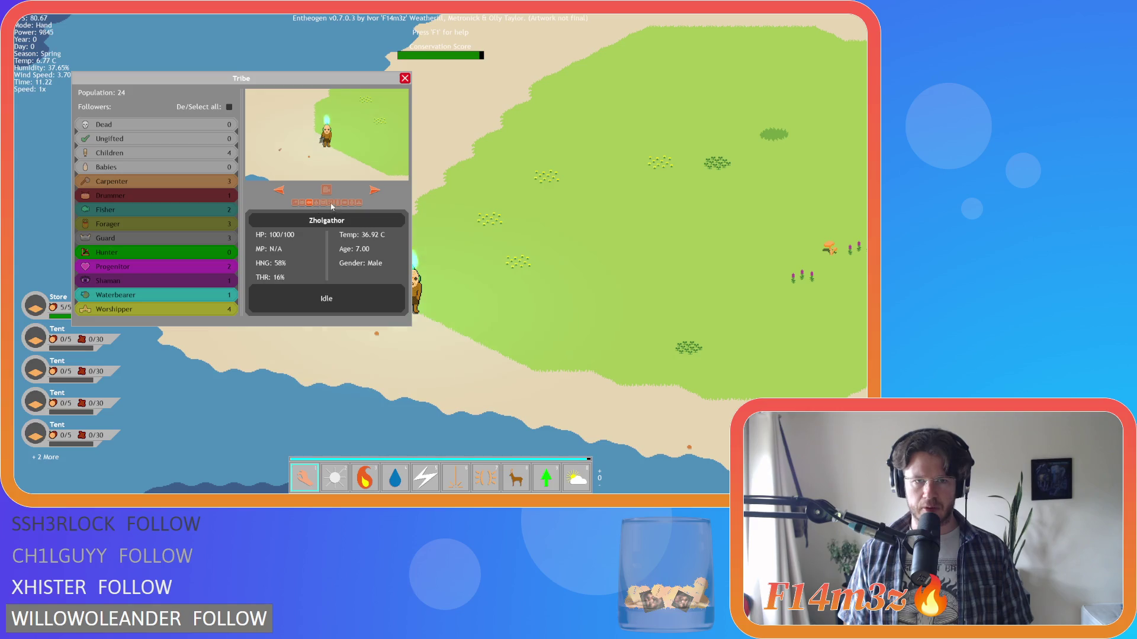
{"action": "scroll", "coordinate": [484, 258], "scroll_direction": "down", "scroll_amount": 5}
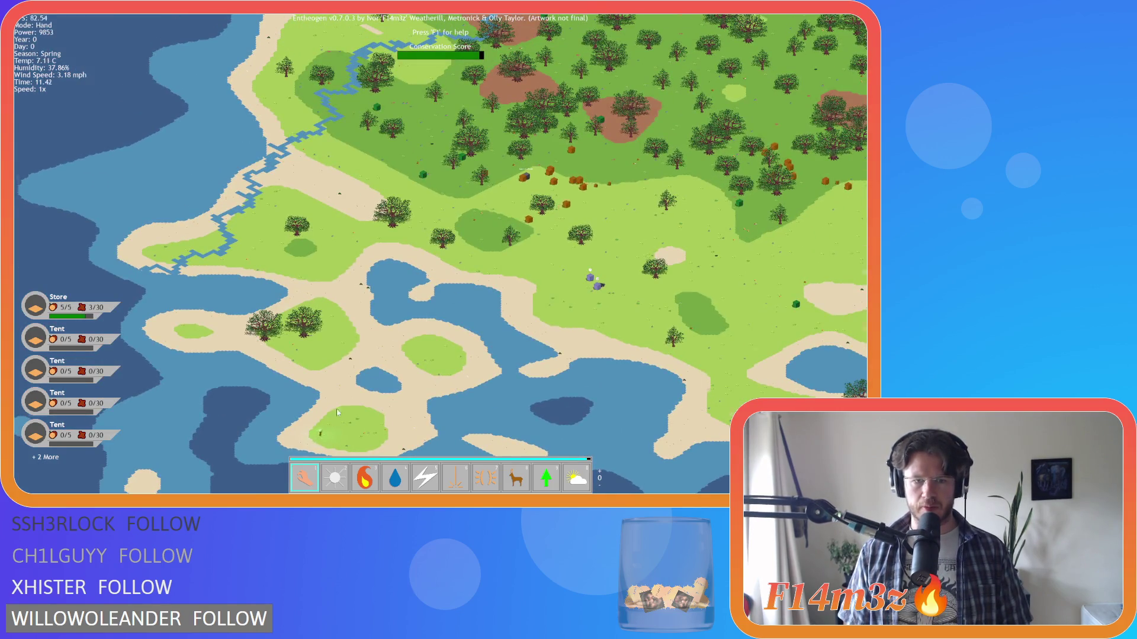
{"action": "scroll", "coordinate": [338, 412], "scroll_direction": "up", "scroll_amount": 3}
Inspect another villager's details while zooming around it
{"action": "left_click", "coordinate": [395, 334]}
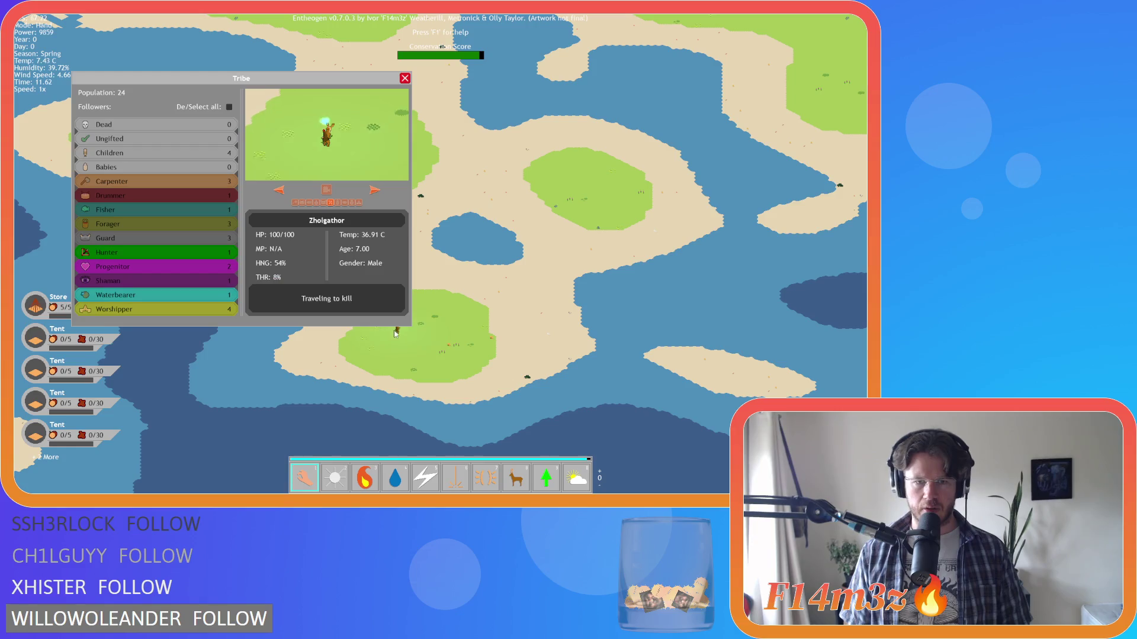
{"action": "scroll", "coordinate": [395, 333], "scroll_direction": "down", "scroll_amount": 5}
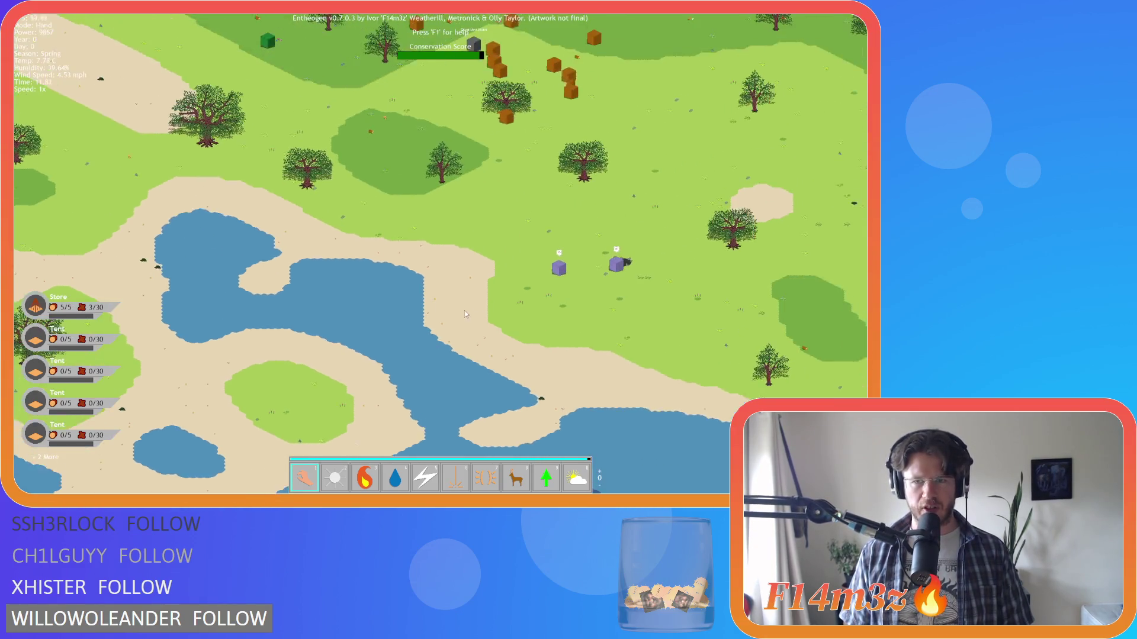
{"action": "scroll", "coordinate": [360, 358], "scroll_direction": "up", "scroll_amount": 4}
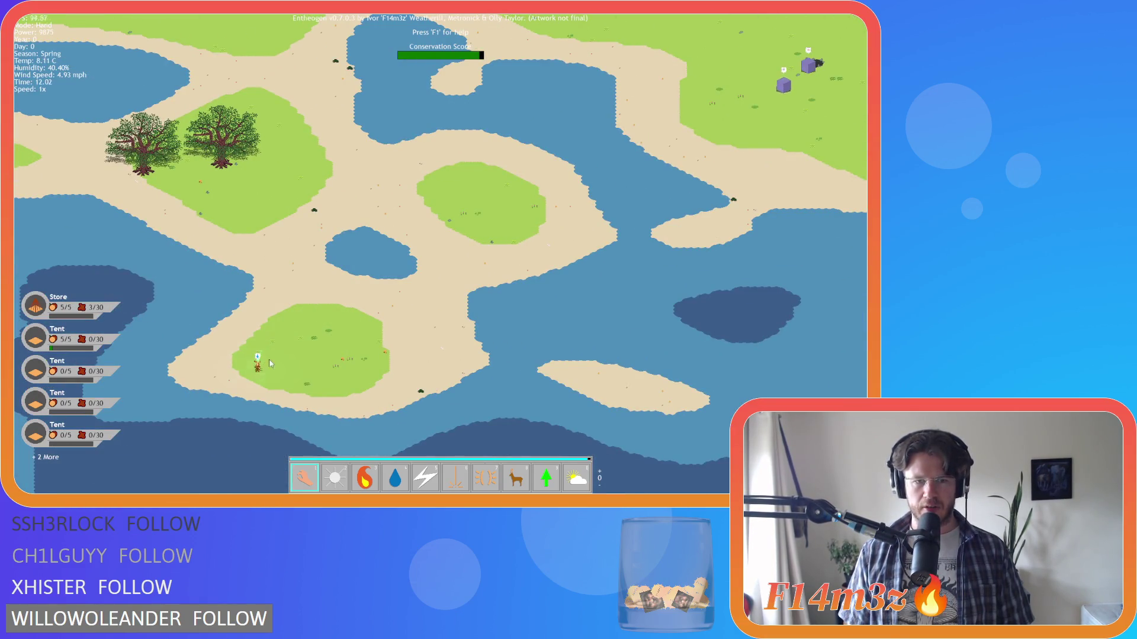
{"action": "scroll", "coordinate": [265, 367], "scroll_direction": "down", "scroll_amount": 3}
{"action": "scroll", "coordinate": [396, 248], "scroll_direction": "up", "scroll_amount": 5}
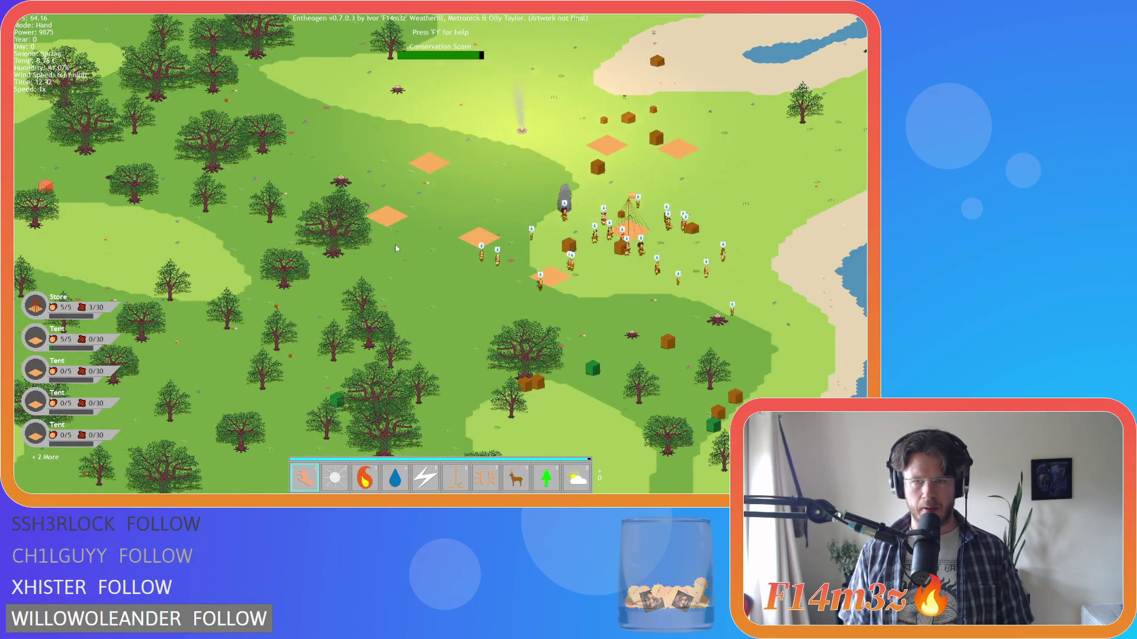
Pan over to the forest by the river, then quit the game back to the IDE
{"action": "key", "text": "s"}
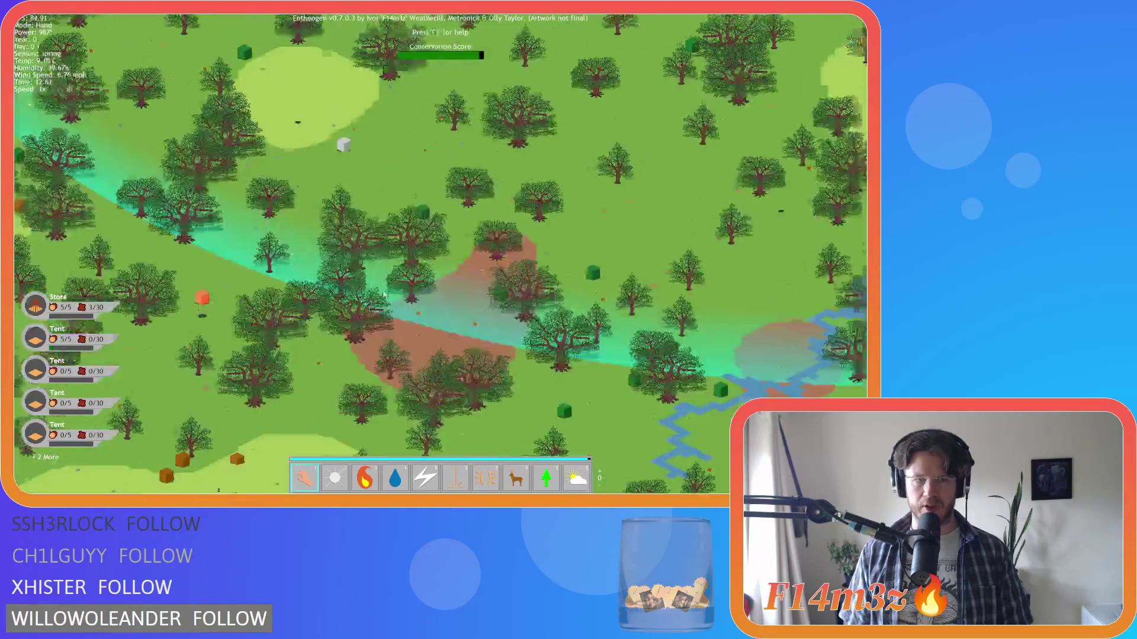
{"action": "scroll", "coordinate": [383, 293], "scroll_direction": "down", "scroll_amount": 5}
{"action": "scroll", "coordinate": [312, 300], "scroll_direction": "up", "scroll_amount": 5}
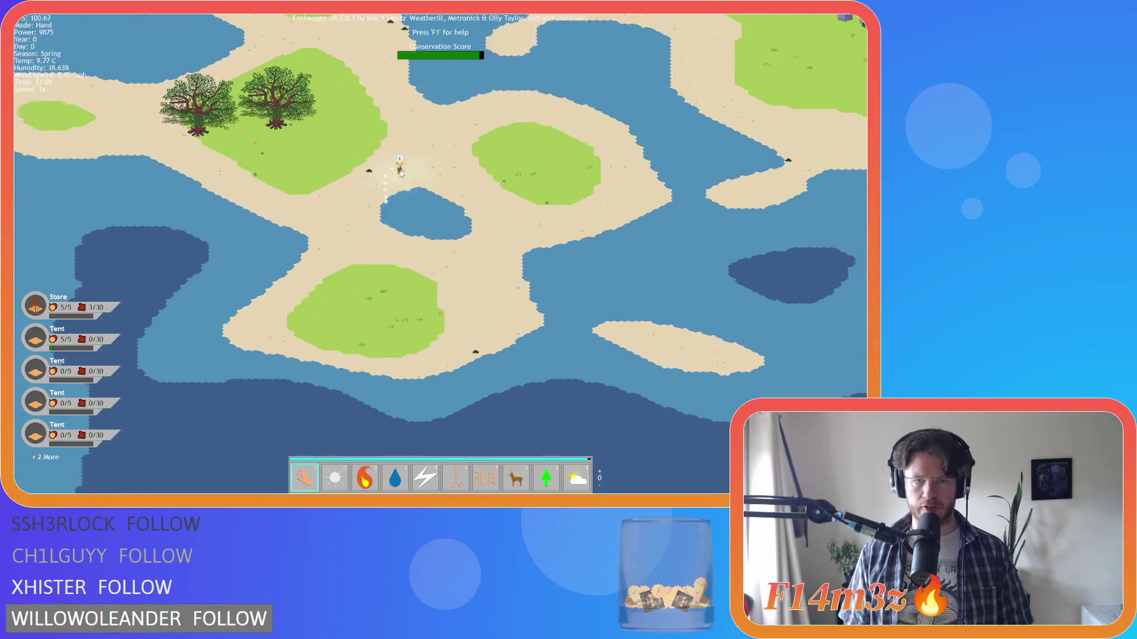
{"action": "scroll", "coordinate": [400, 172], "scroll_direction": "down", "scroll_amount": 5}
{"action": "scroll", "coordinate": [403, 175], "scroll_direction": "up", "scroll_amount": 5}
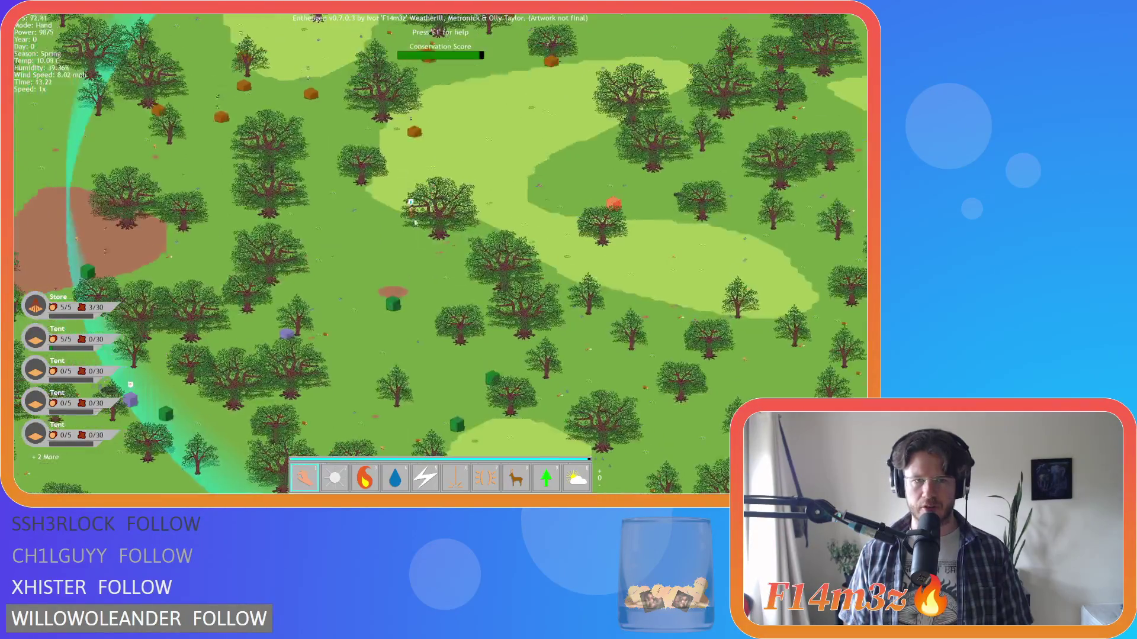
{"action": "key", "text": "Left"}
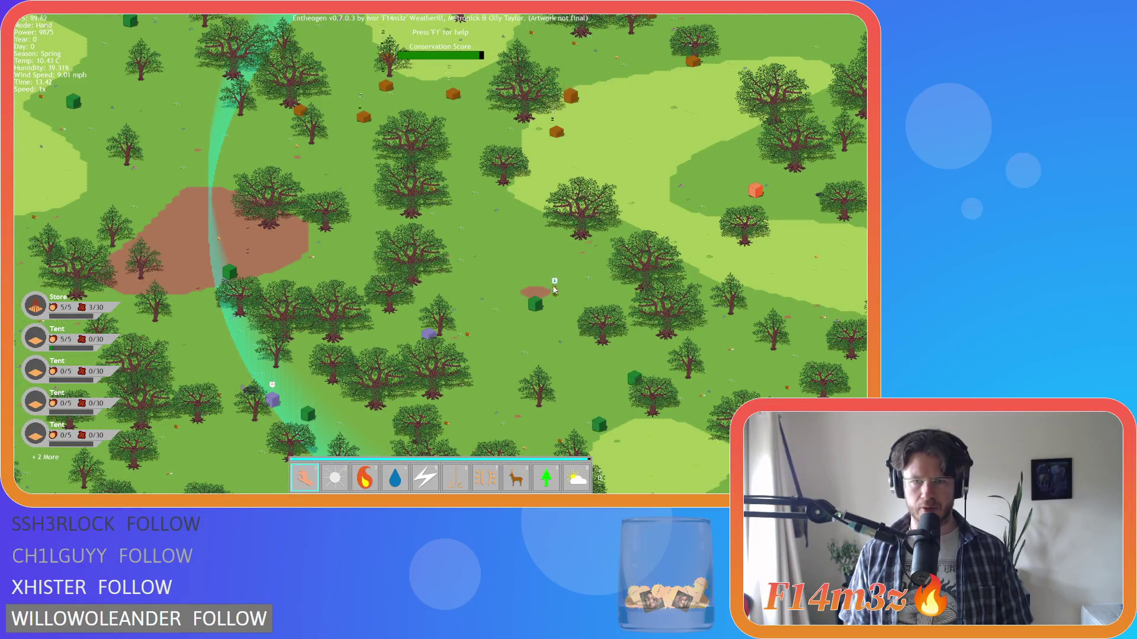
{"action": "key", "text": "Escape"}
{"action": "key", "text": "y"}
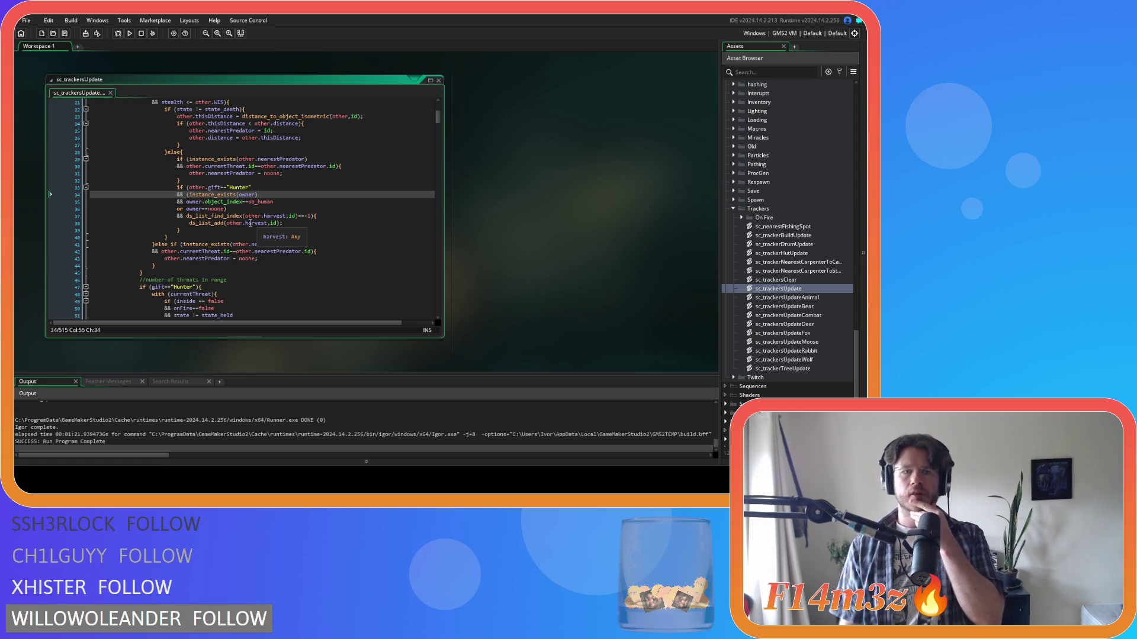
{"action": "left_click", "coordinate": [266, 186]}
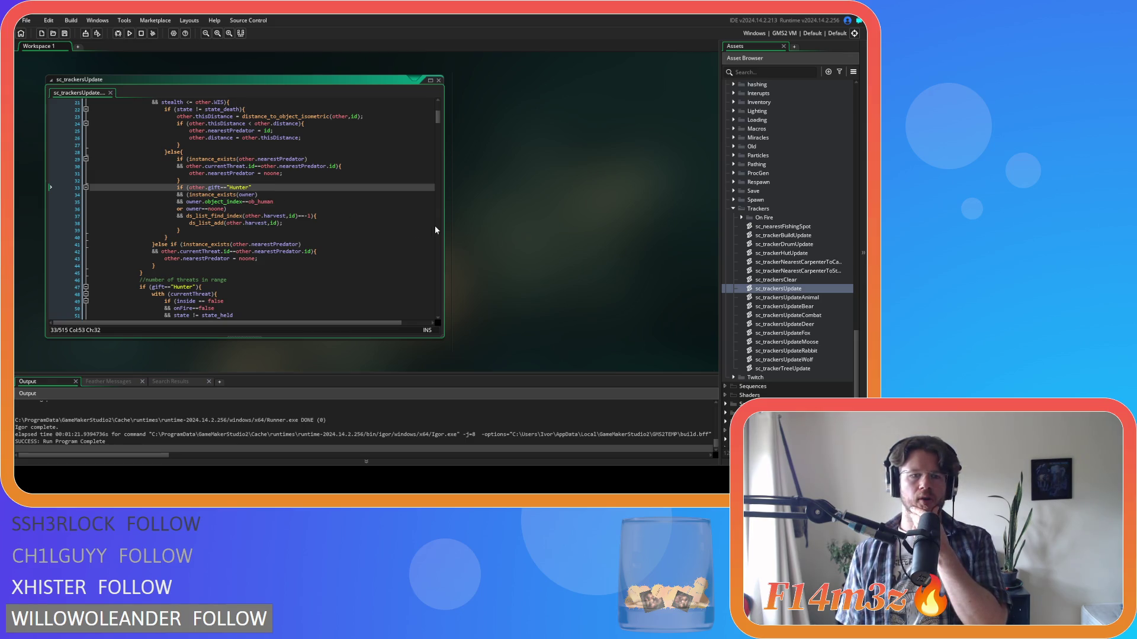
{"action": "scroll", "coordinate": [363, 213], "scroll_direction": "down", "scroll_amount": 3}
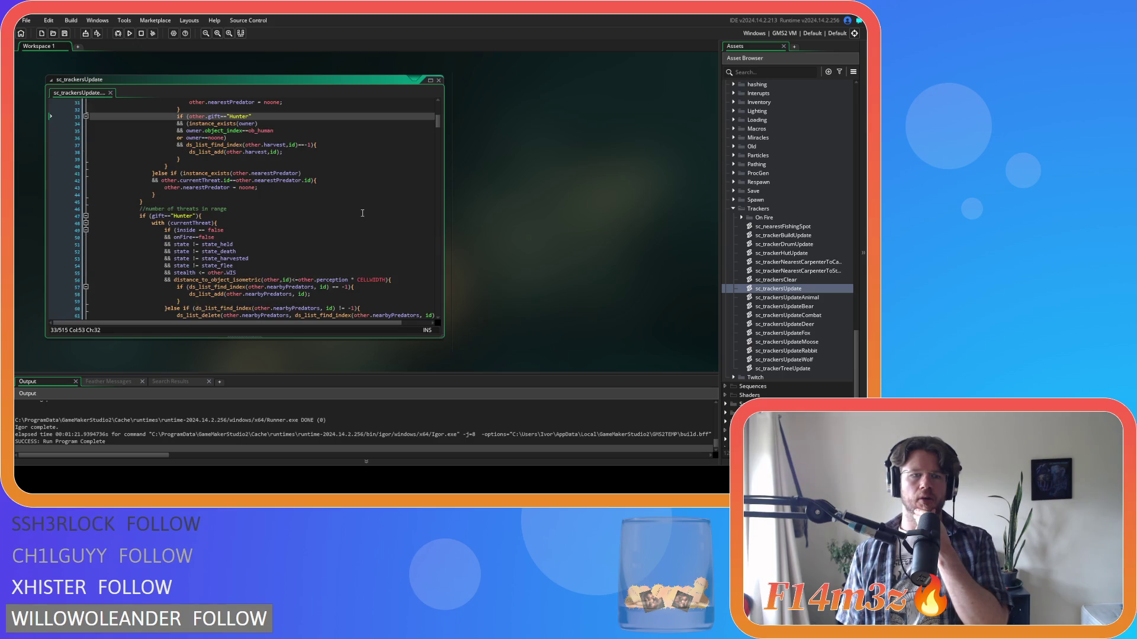
{"action": "scroll", "coordinate": [363, 213], "scroll_direction": "down", "scroll_amount": 3}
{"action": "scroll", "coordinate": [362, 213], "scroll_direction": "up", "scroll_amount": 5}
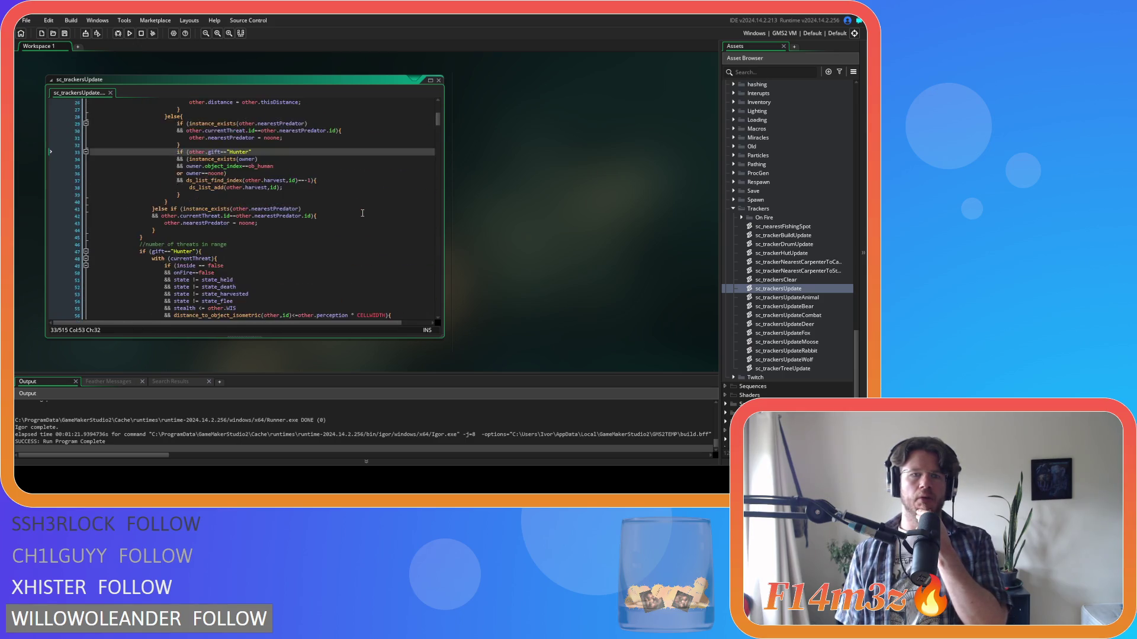
{"action": "scroll", "coordinate": [362, 213], "scroll_direction": "up", "scroll_amount": 4}
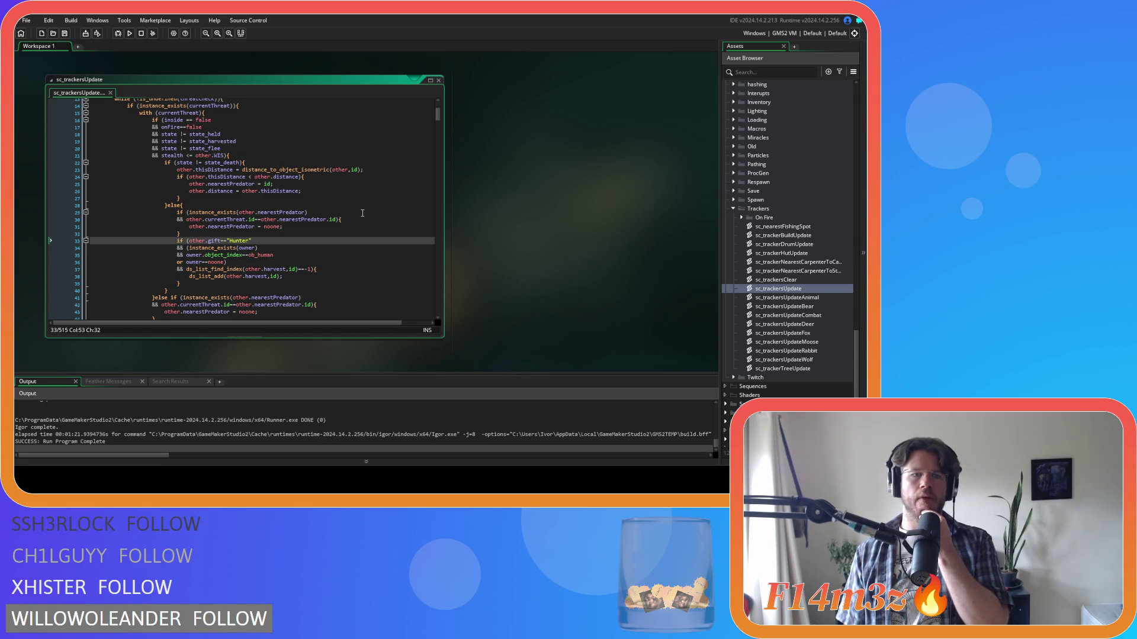
{"action": "scroll", "coordinate": [362, 213], "scroll_direction": "down", "scroll_amount": 20}
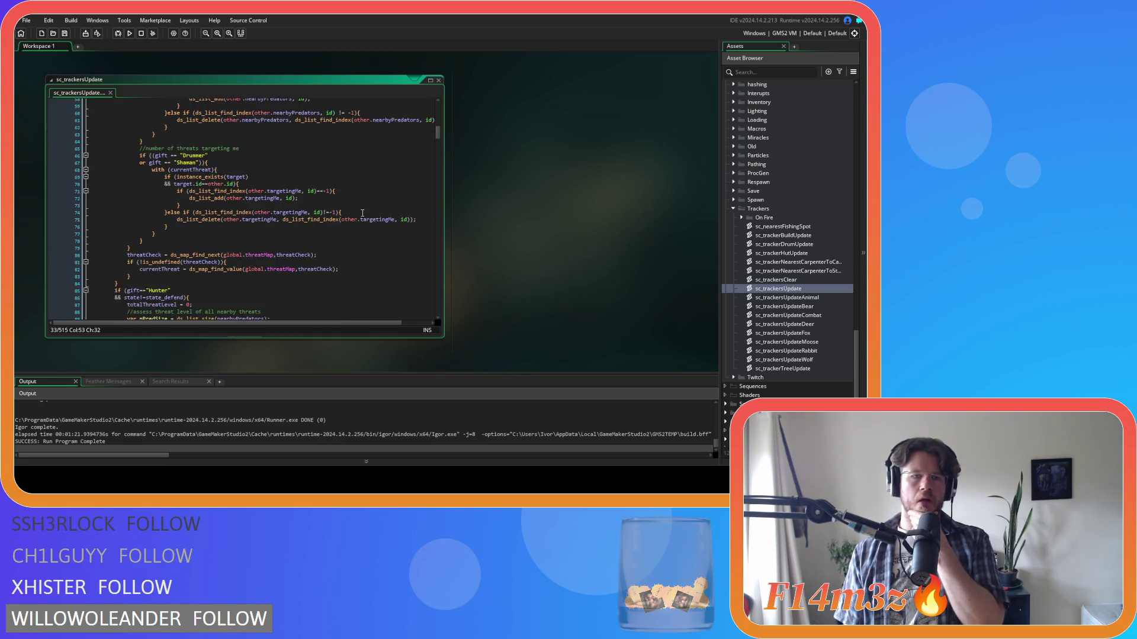
{"action": "scroll", "coordinate": [362, 214], "scroll_direction": "down", "scroll_amount": 3}
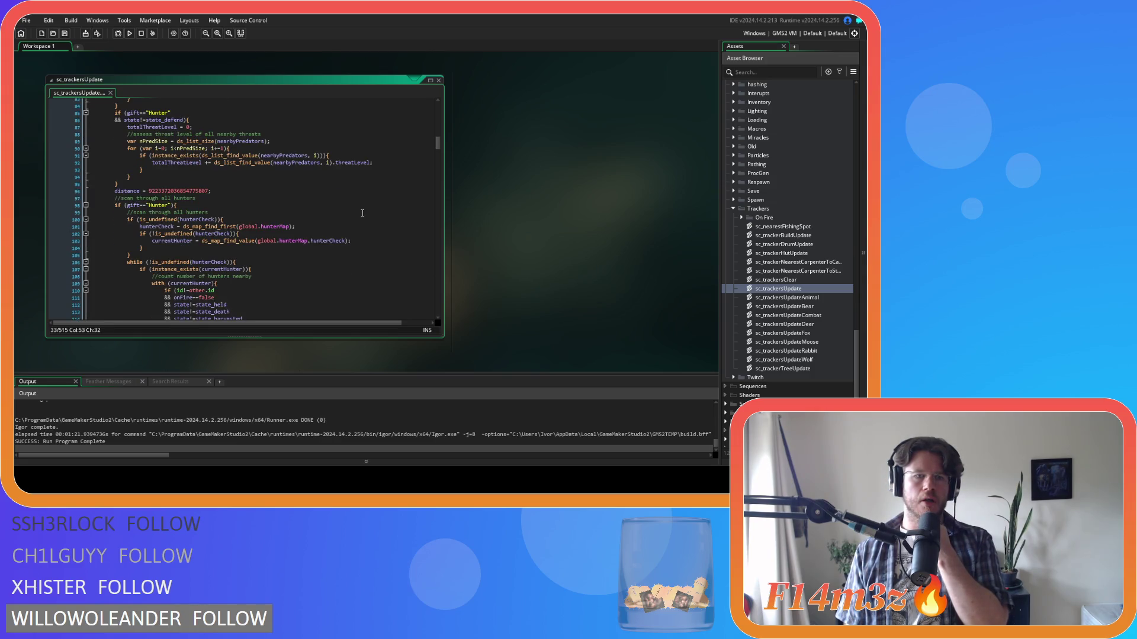
{"action": "scroll", "coordinate": [362, 213], "scroll_direction": "down", "scroll_amount": 4}
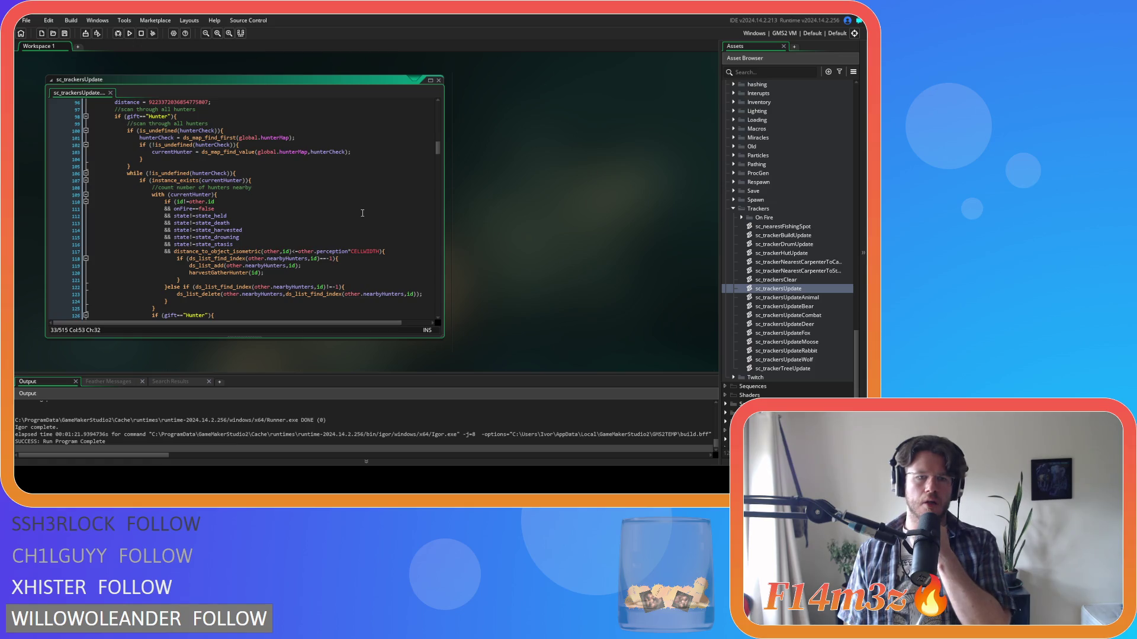
{"action": "mouse_move", "coordinate": [225, 272]}
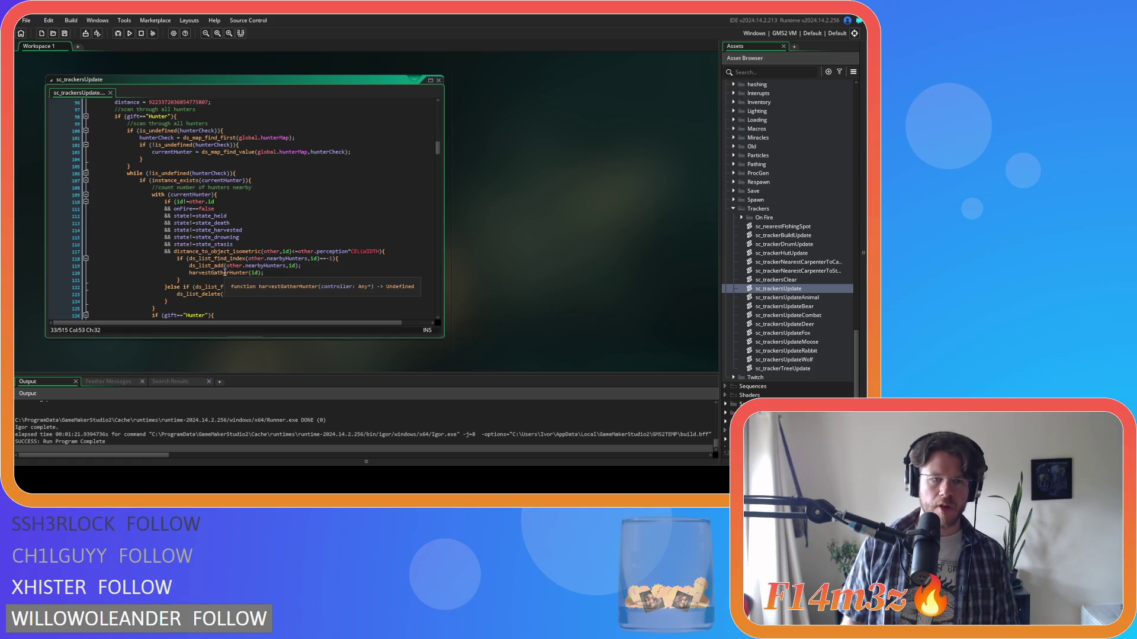
{"action": "middle_click", "coordinate": [234, 272]}
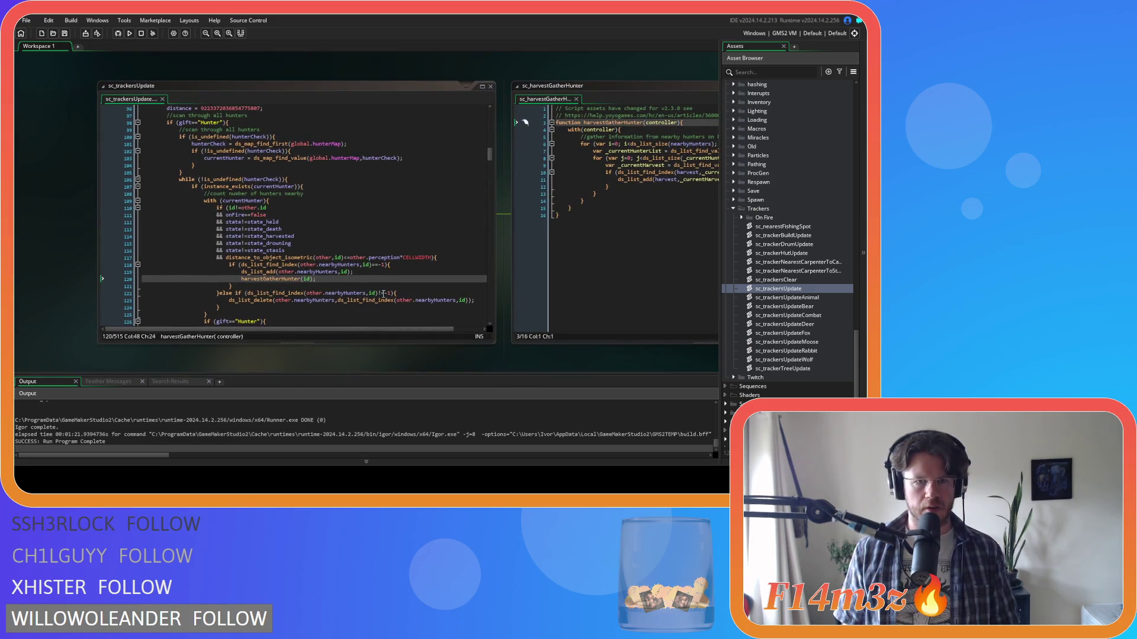
{"action": "left_click", "coordinate": [577, 98]}
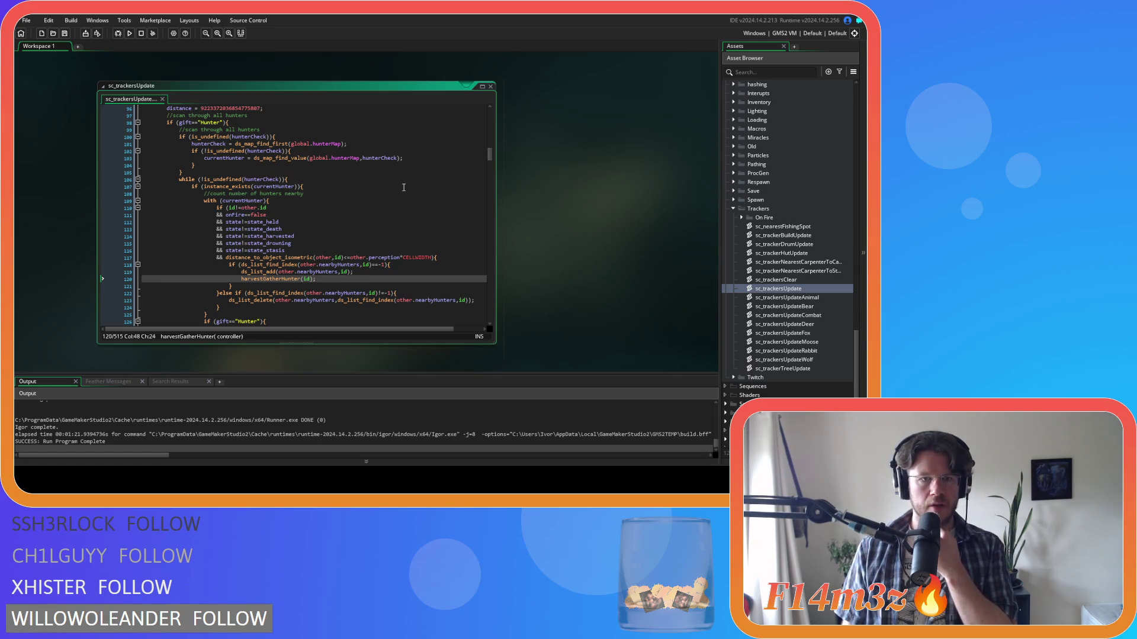
{"action": "scroll", "coordinate": [365, 200], "scroll_direction": "up", "scroll_amount": 2}
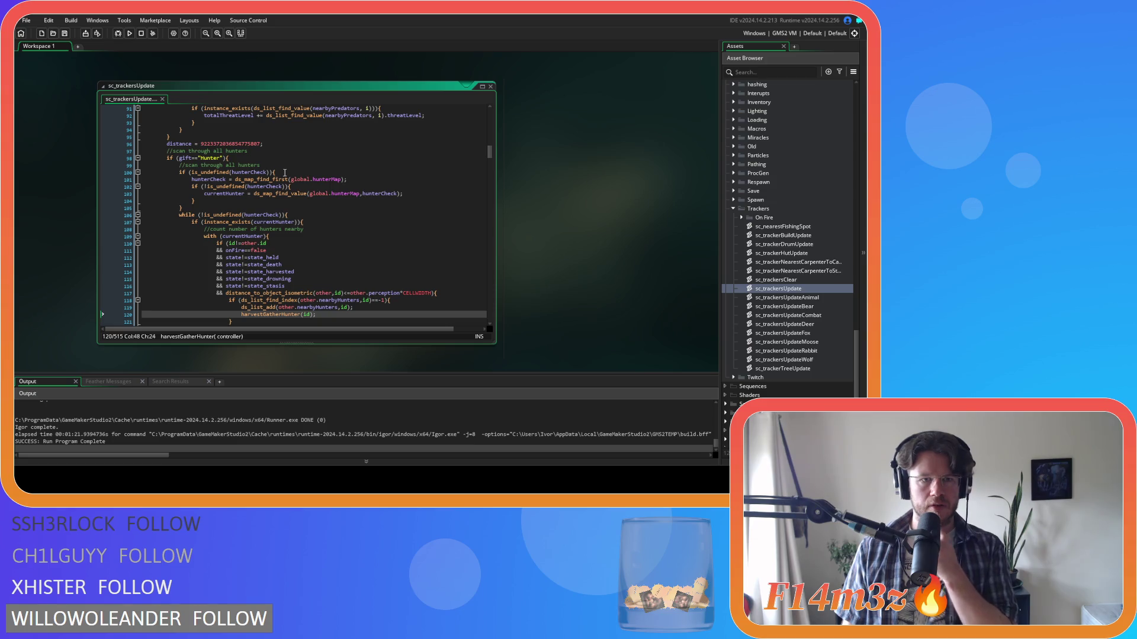
{"action": "left_click", "coordinate": [237, 158]}
{"action": "scroll", "coordinate": [312, 219], "scroll_direction": "down", "scroll_amount": 6}
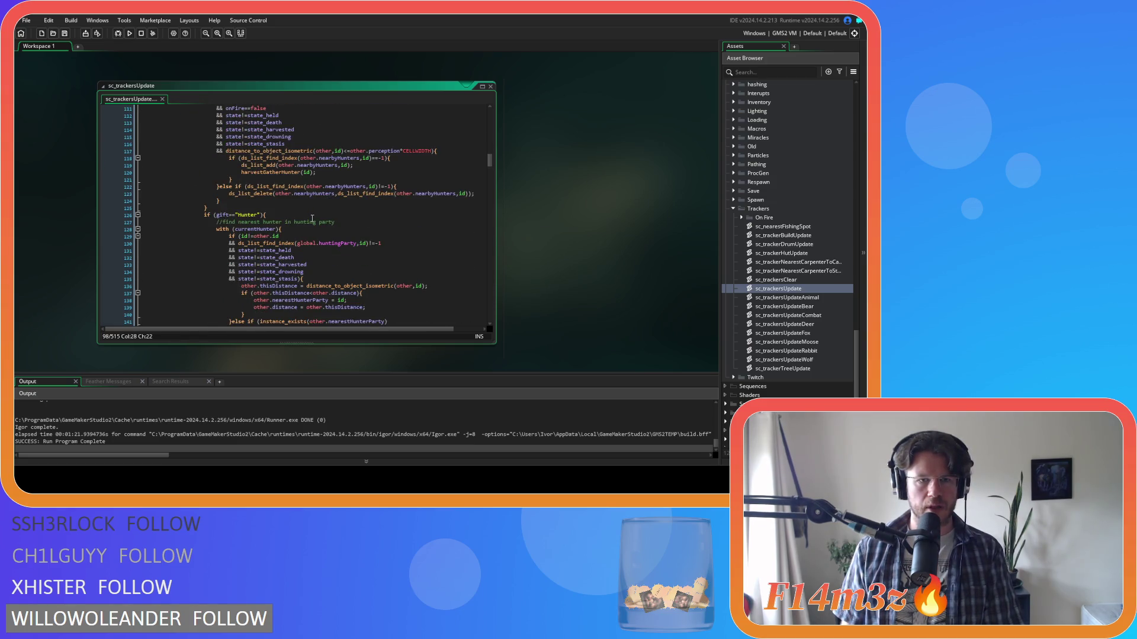
{"action": "scroll", "coordinate": [312, 219], "scroll_direction": "down", "scroll_amount": 7}
{"action": "scroll", "coordinate": [348, 230], "scroll_direction": "down", "scroll_amount": 10}
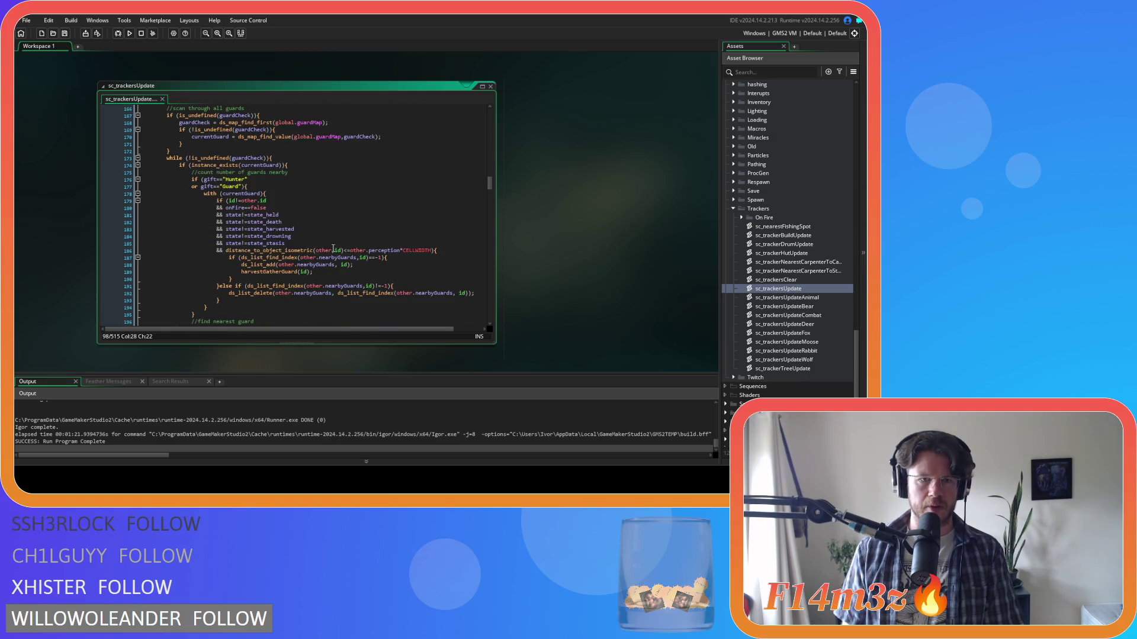
{"action": "left_click", "coordinate": [286, 186]}
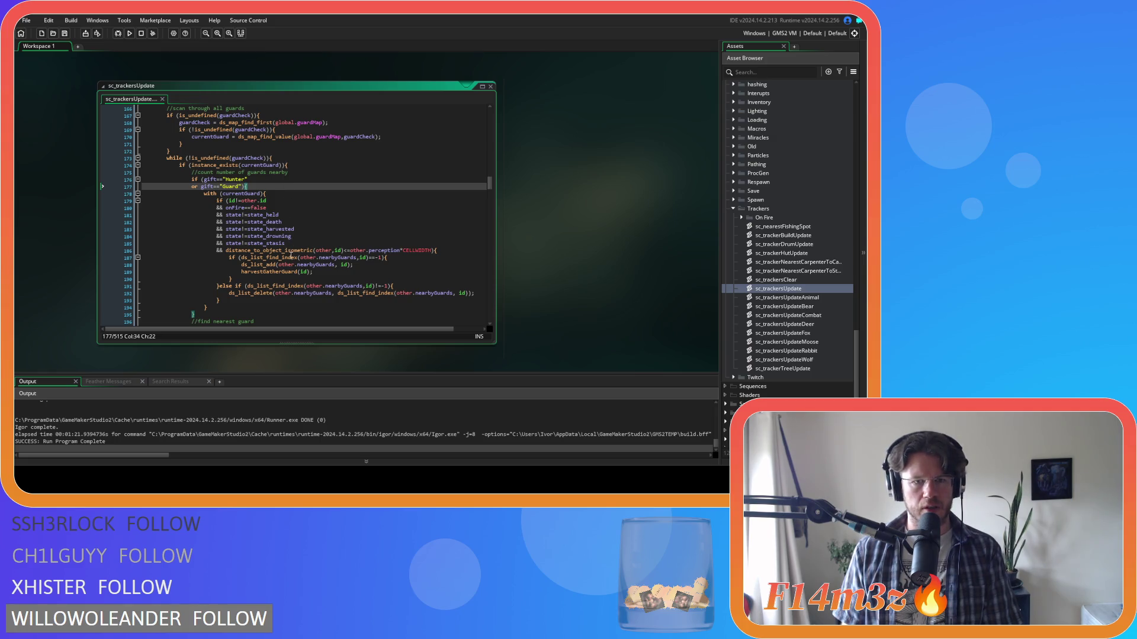
{"action": "middle_click", "coordinate": [285, 272]}
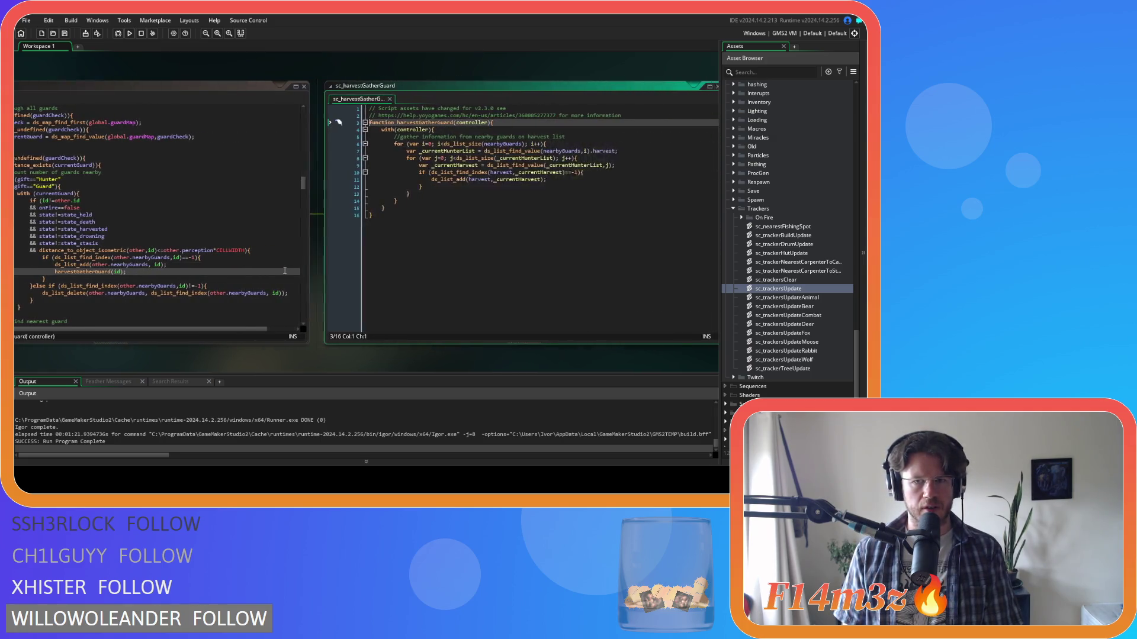
{"action": "left_click", "coordinate": [372, 99]}
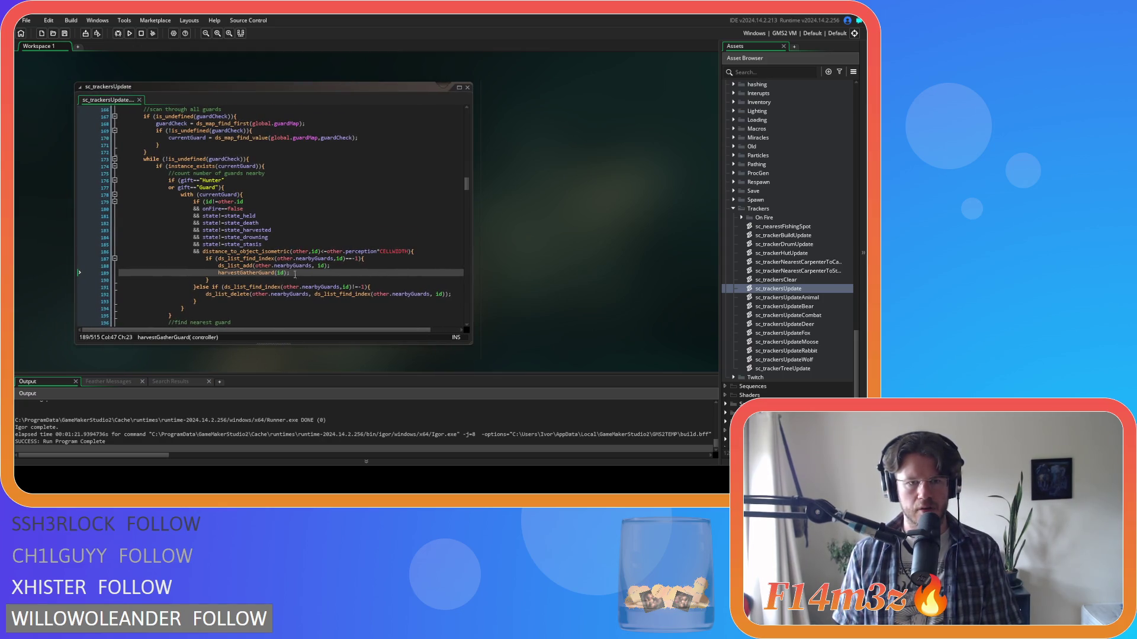
{"action": "scroll", "coordinate": [298, 270], "scroll_direction": "down", "scroll_amount": 3}
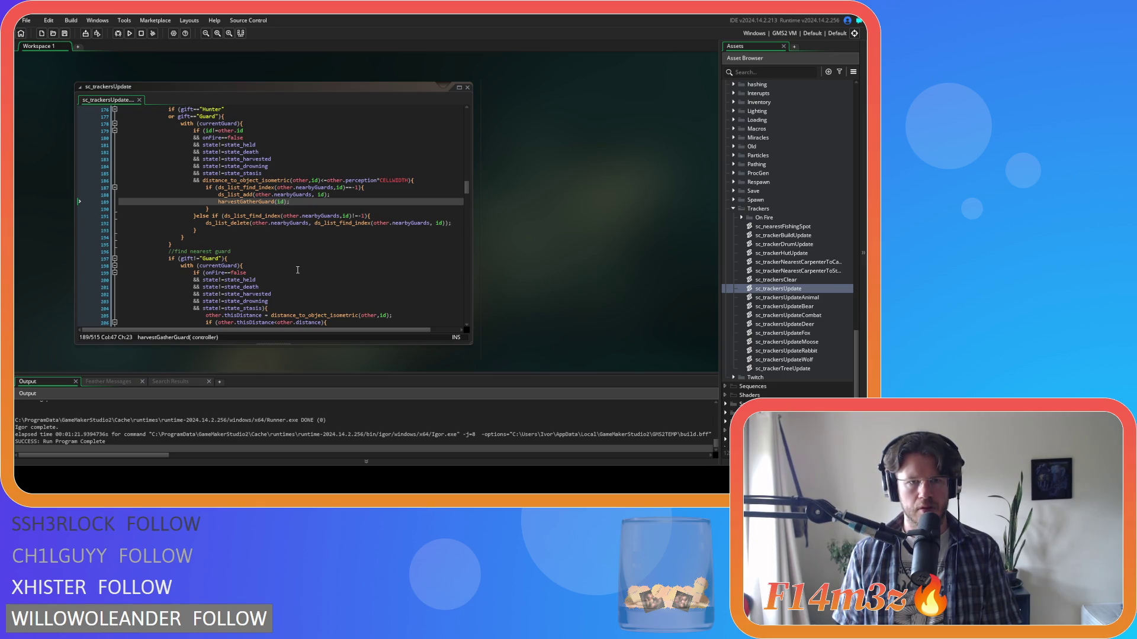
{"action": "scroll", "coordinate": [298, 270], "scroll_direction": "up", "scroll_amount": 1}
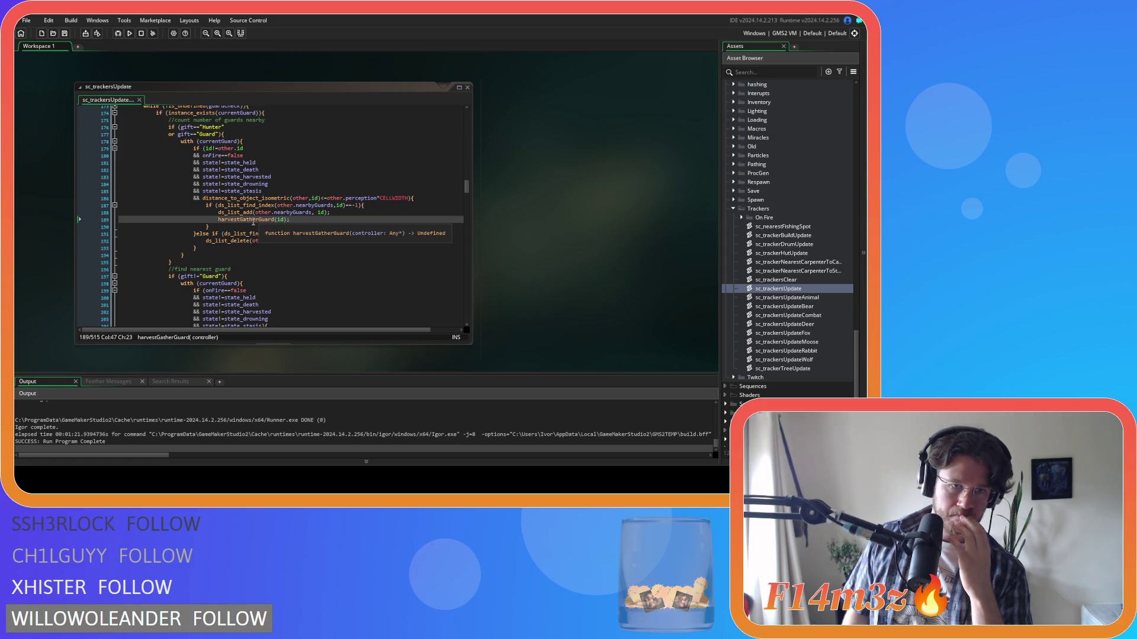
{"action": "scroll", "coordinate": [253, 221], "scroll_direction": "up", "scroll_amount": 4}
{"action": "scroll", "coordinate": [254, 222], "scroll_direction": "down", "scroll_amount": 4}
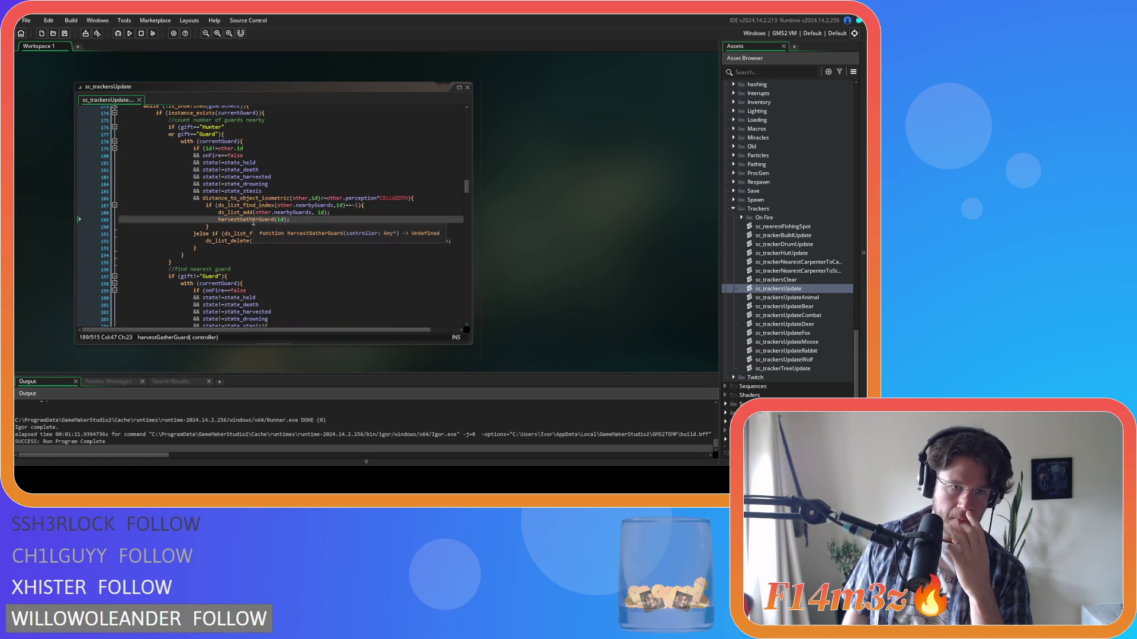